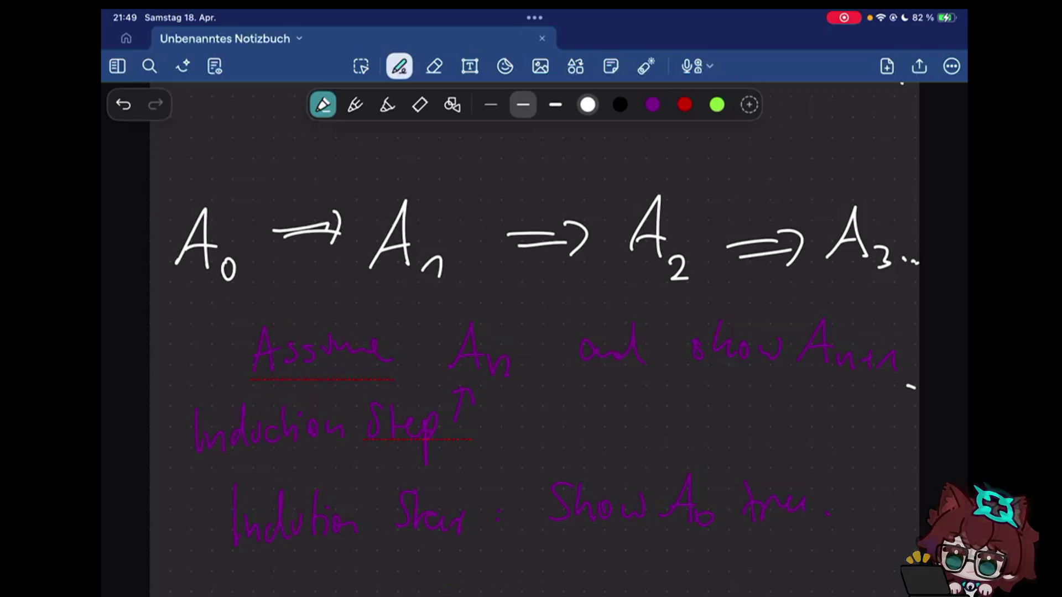
scroll(536, 332, down, 5)
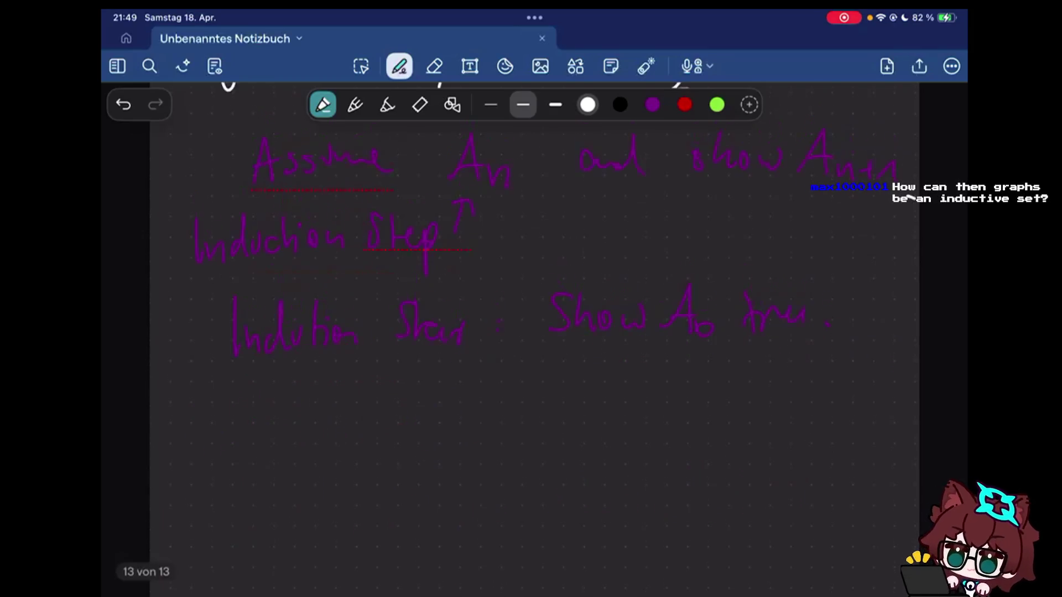
scroll(536, 332, down, 1)
scroll(535, 332, down, 4)
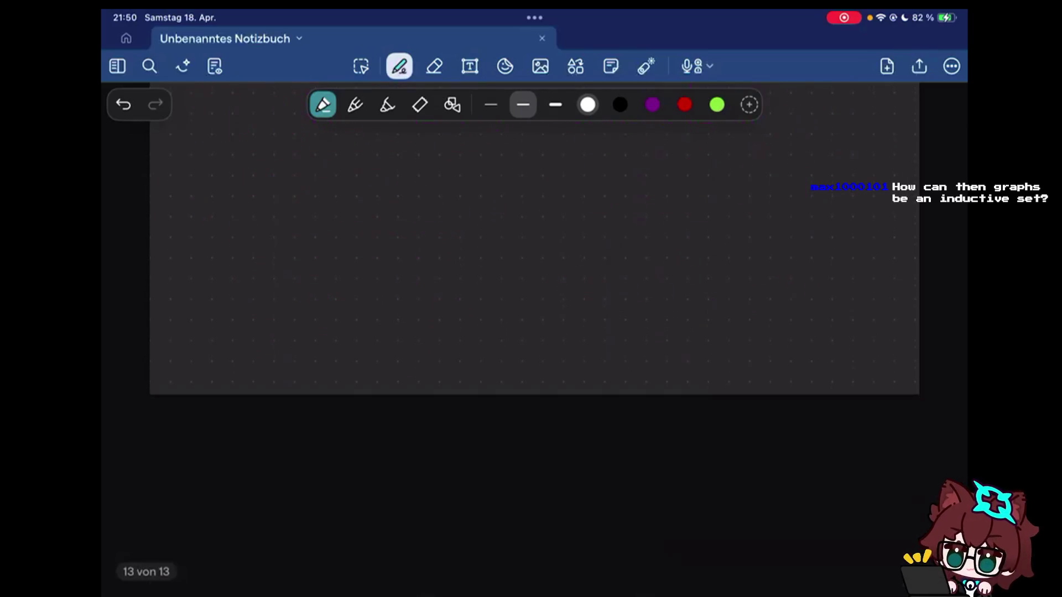
scroll(535, 332, down, 1)
scroll(536, 332, down, 3)
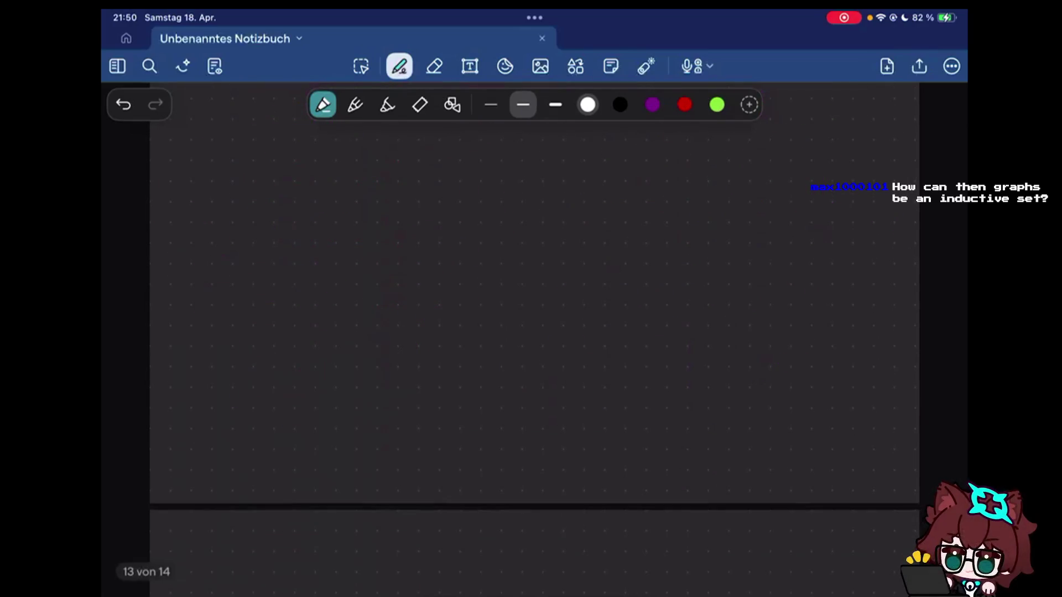
scroll(535, 333, up, 4)
- Handwrite the heading 'Example' in white below the induction notes and underline it
drag(172, 213, 181, 276)
drag(166, 214, 202, 210)
mouse_move(167, 251)
mouse_down()
mouse_move(190, 248)
mouse_move(239, 284)
mouse_up()
drag(239, 259, 214, 284)
drag(264, 265, 276, 281)
drag(282, 314, 292, 274)
mouse_move(316, 217)
mouse_down()
mouse_move(307, 259)
mouse_move(337, 277)
mouse_up()
drag(181, 298, 328, 289)
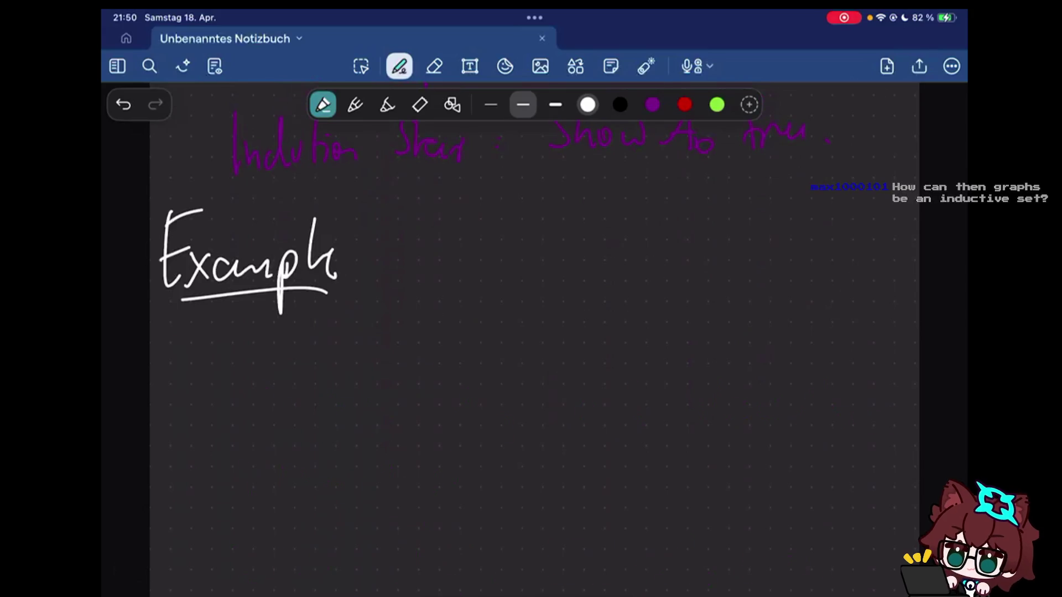
scroll(532, 332, up, 5)
scroll(531, 333, down, 2)
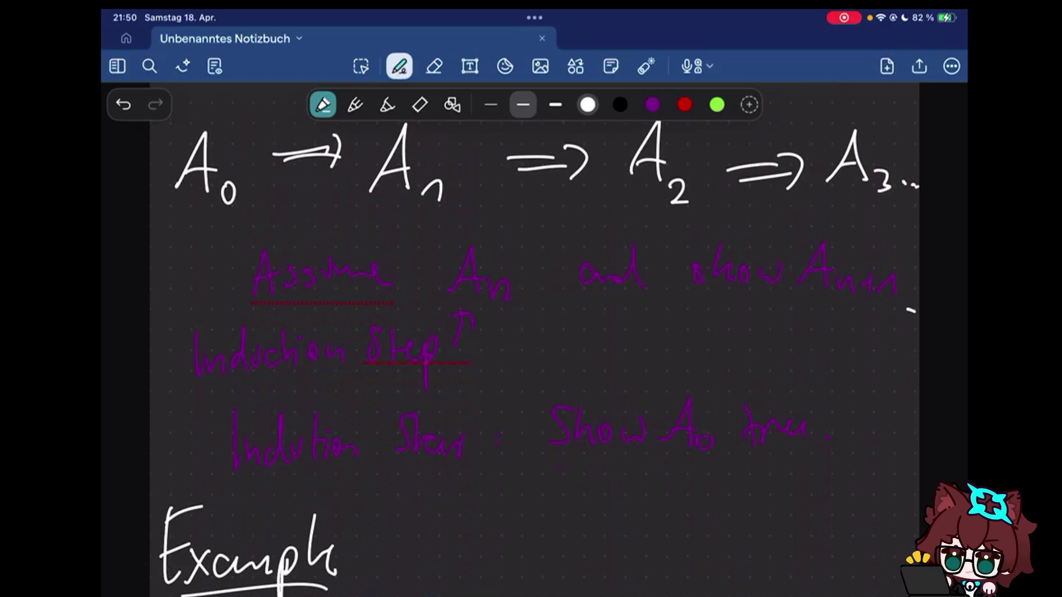
scroll(531, 333, down, 5)
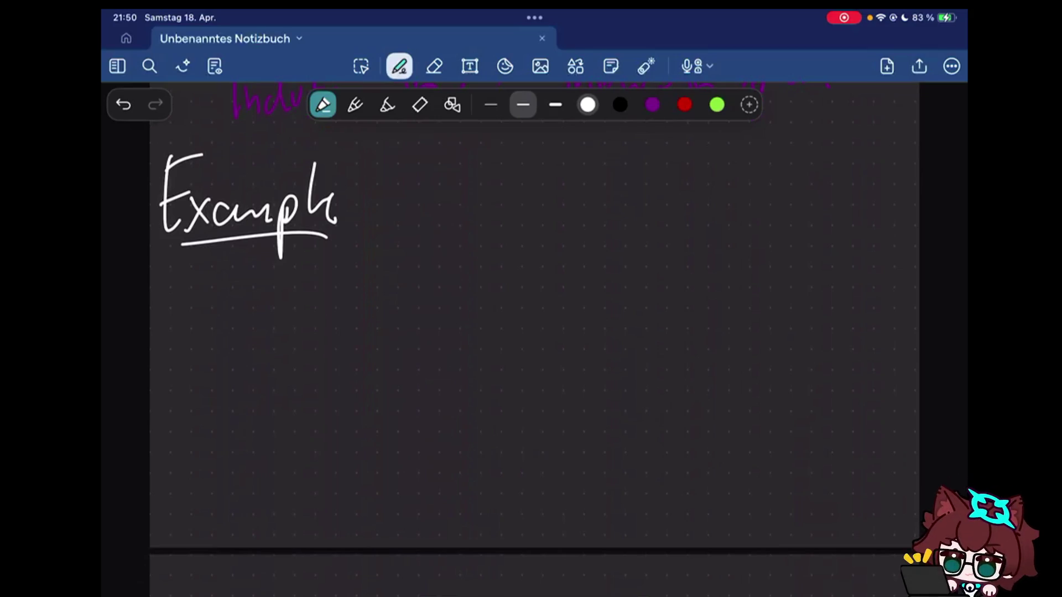
- Draw a white up-right arrow with a node dot beside it to begin the graph
drag(301, 371, 401, 281)
drag(371, 287, 402, 302)
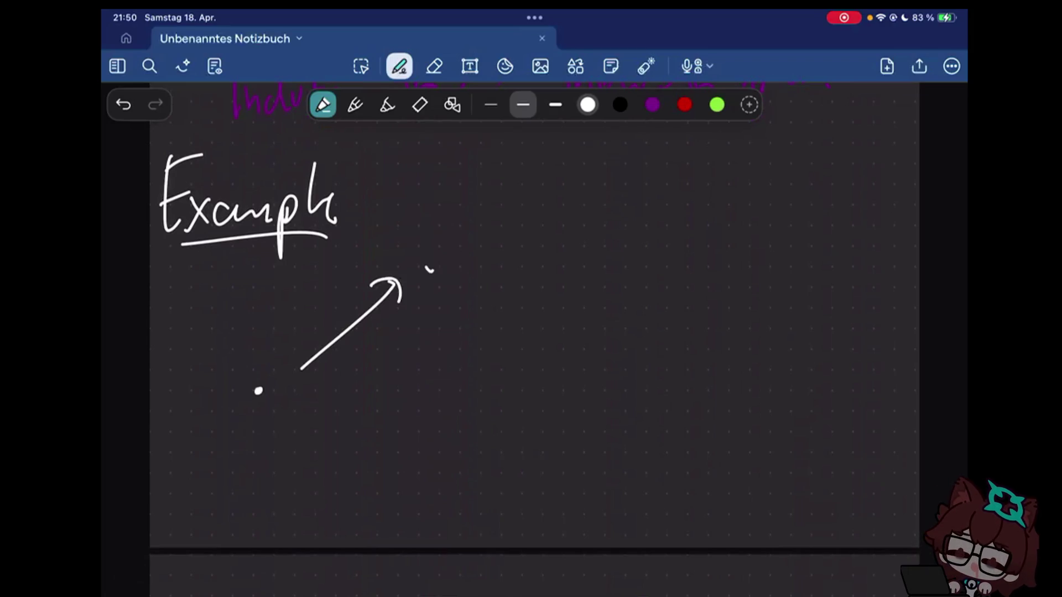
- Place five node dots for the graph: left, lower, top, right and far right
click(428, 267)
click(425, 437)
click(589, 252)
click(617, 325)
click(818, 448)
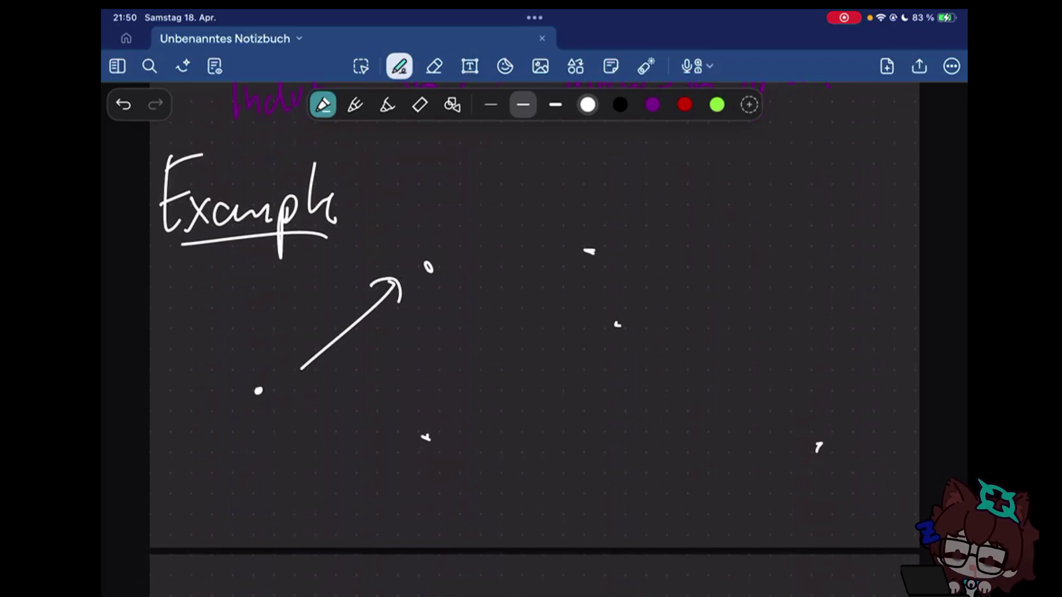
- Join the nodes with white arrows: downward, up to the top, along the bottom, and a second from the left node
mouse_move(436, 303)
mouse_down()
mouse_move(438, 406)
mouse_move(453, 386)
mouse_up()
mouse_move(469, 395)
mouse_down()
mouse_move(585, 262)
mouse_move(618, 323)
mouse_move(779, 448)
mouse_up()
drag(449, 450, 740, 453)
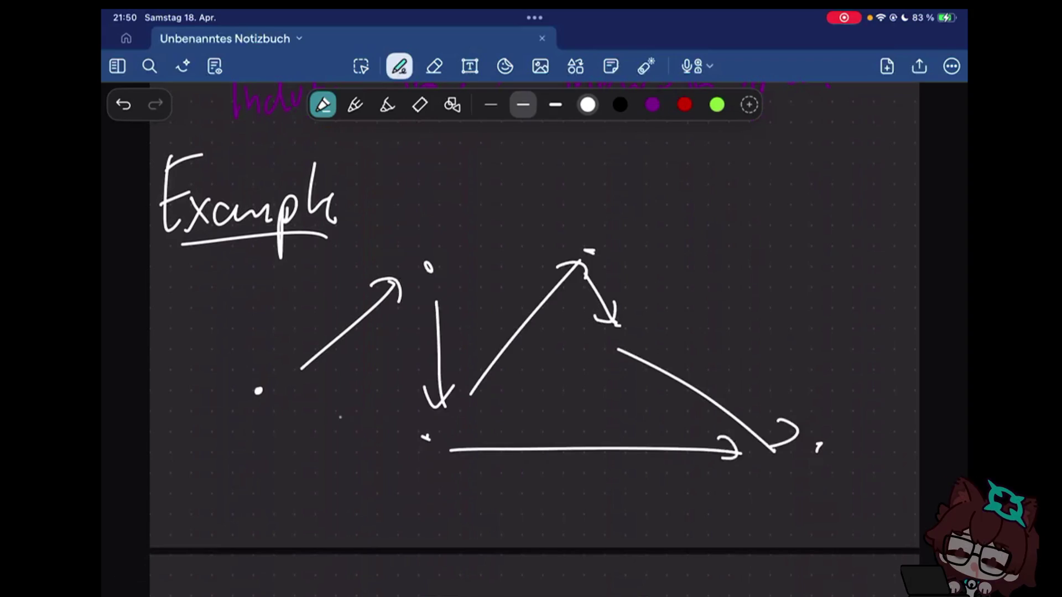
drag(289, 418, 386, 441)
- Undo a stray purple mark, then mark the leftmost node with the thickest white stroke
click(652, 104)
drag(253, 382, 252, 405)
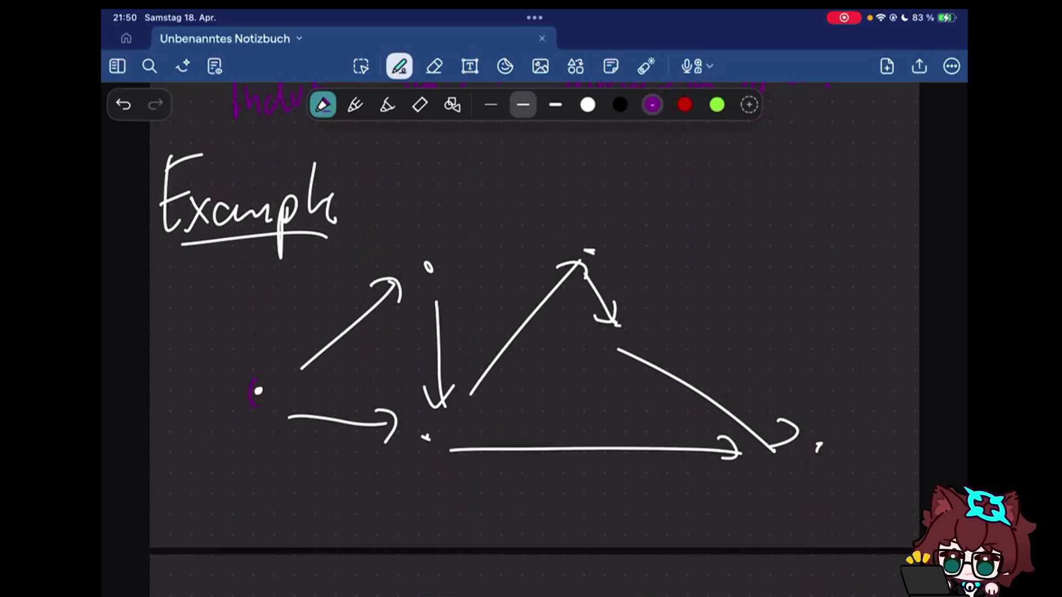
click(123, 104)
click(588, 104)
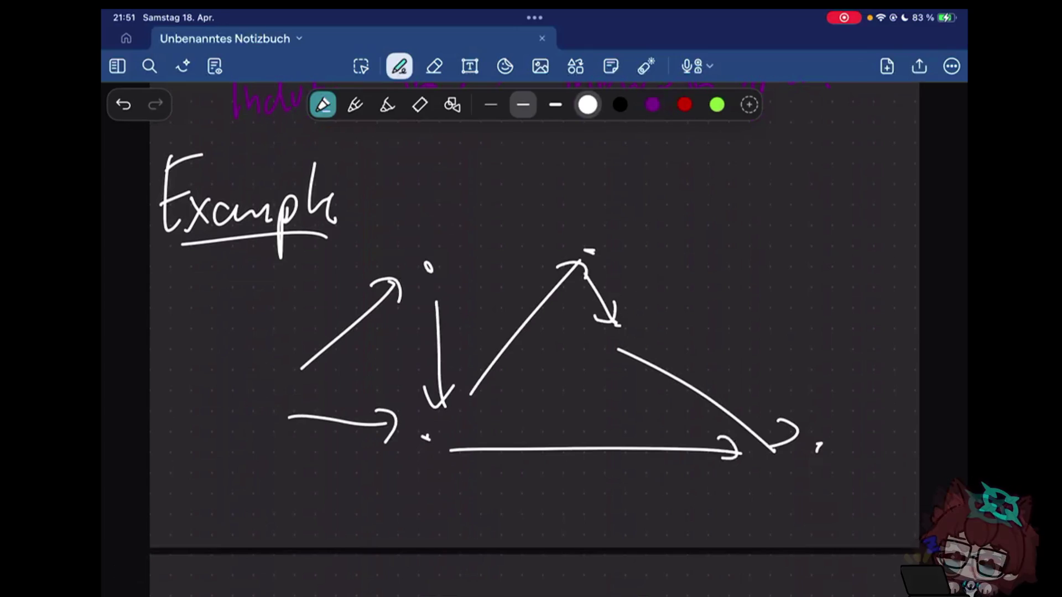
click(555, 104)
mouse_move(251, 395)
mouse_down()
mouse_move(252, 408)
mouse_move(249, 388)
mouse_move(238, 406)
mouse_up()
- Trace the upper arrow in thick black, leaving purple ink selected
click(620, 104)
mouse_move(290, 384)
mouse_down()
mouse_move(398, 300)
mouse_move(585, 286)
mouse_move(726, 460)
mouse_up()
click(653, 104)
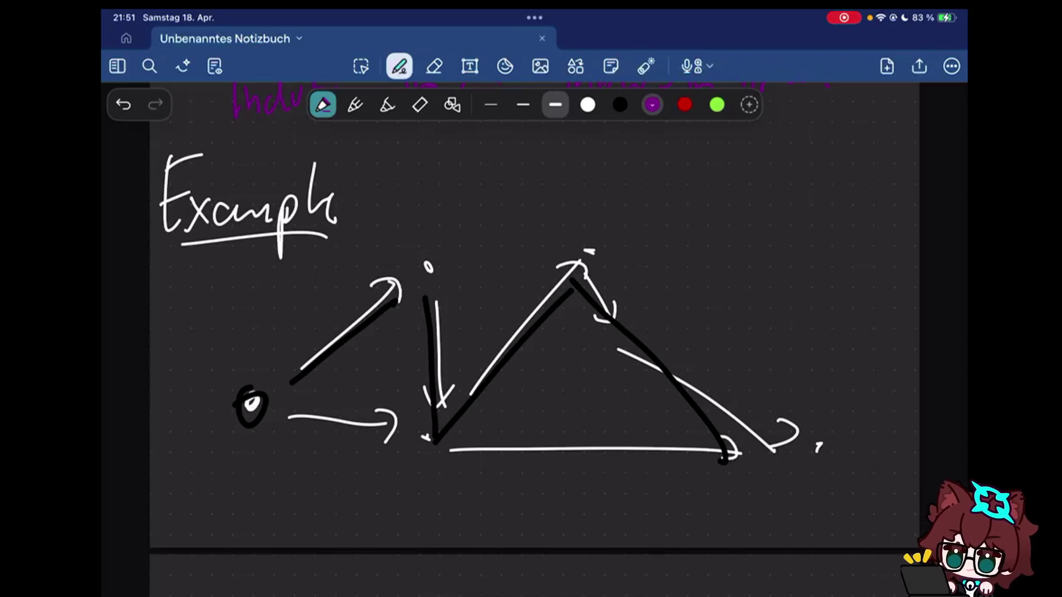
- Switch the ink back to white after tracing the path
click(587, 105)
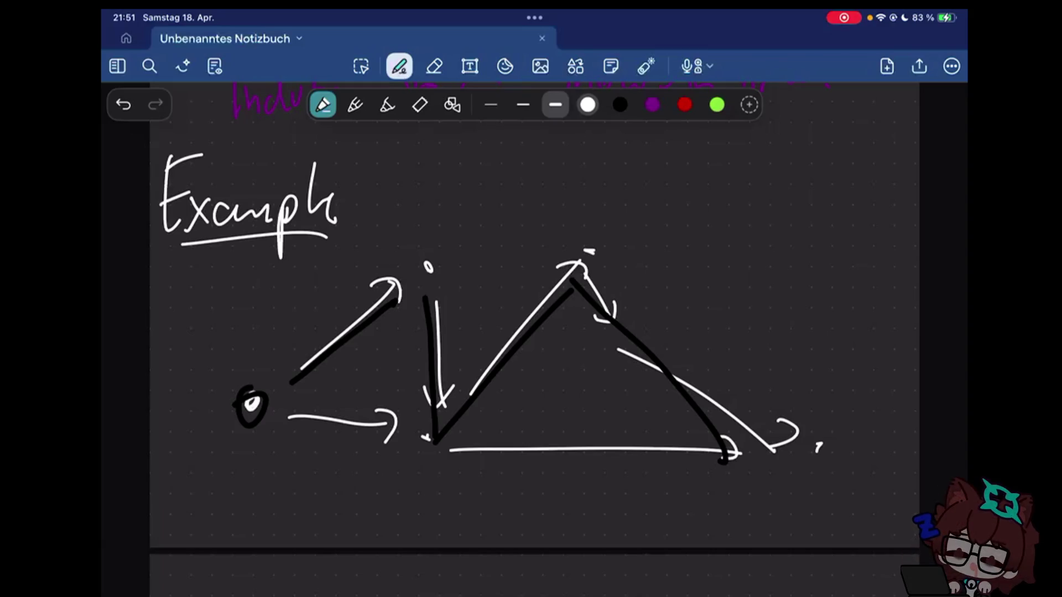
scroll(535, 332, up, 10)
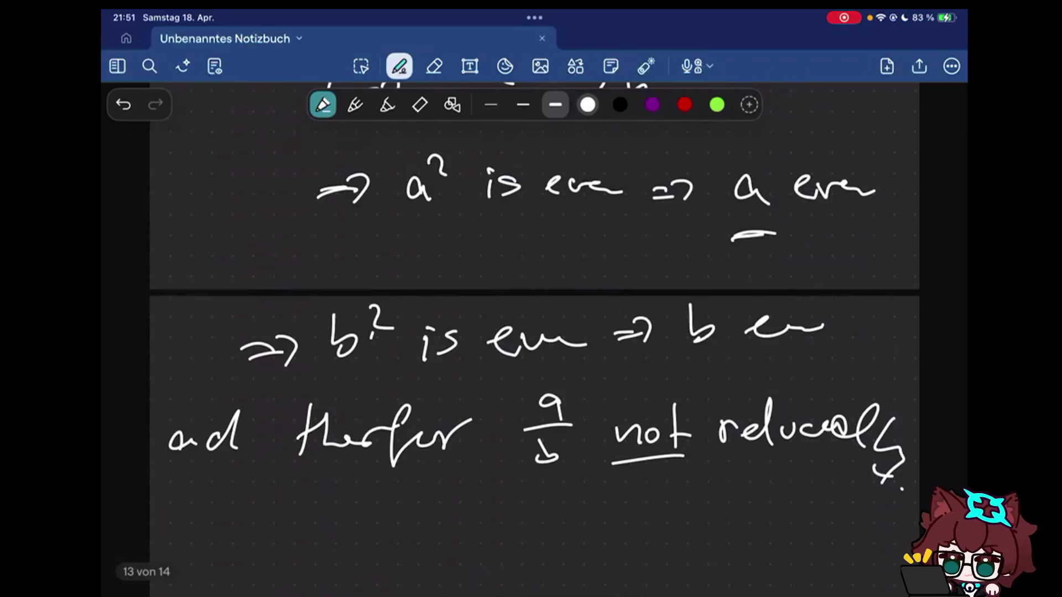
scroll(534, 332, up, 3)
scroll(534, 332, down, 5)
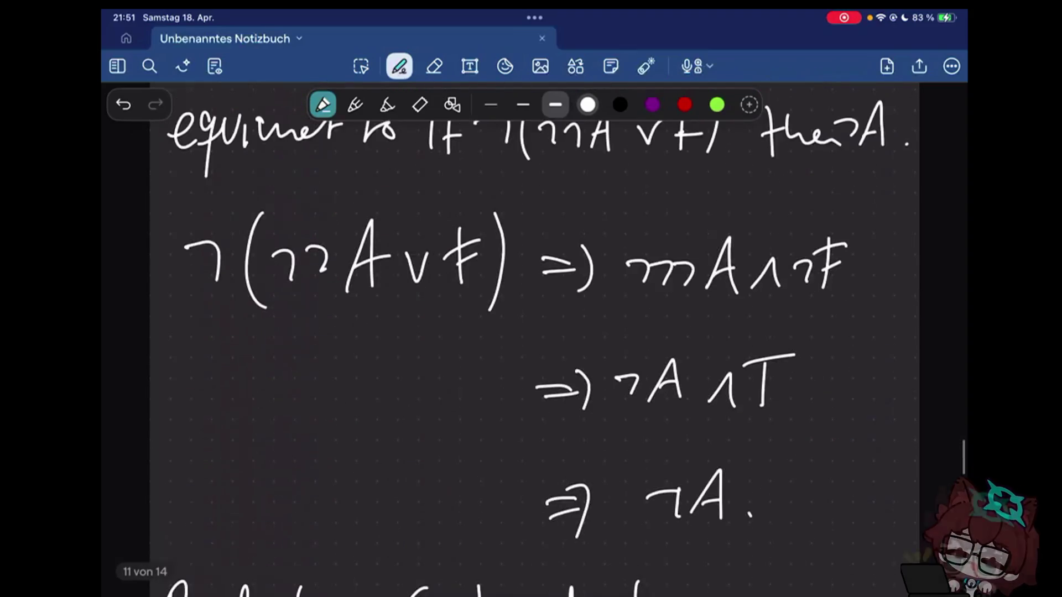
scroll(535, 332, down, 1)
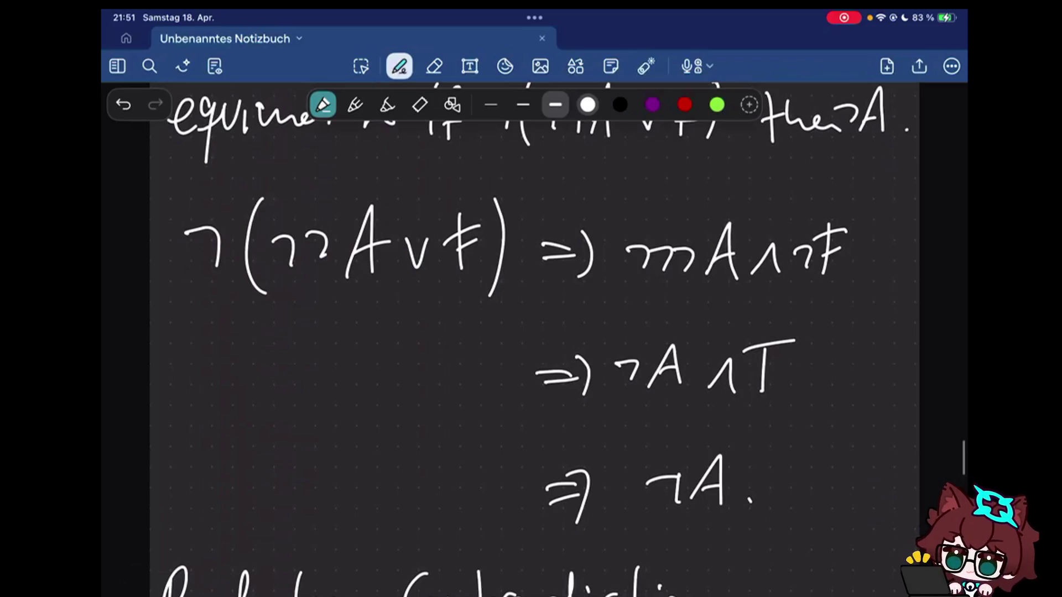
scroll(535, 332, up, 2)
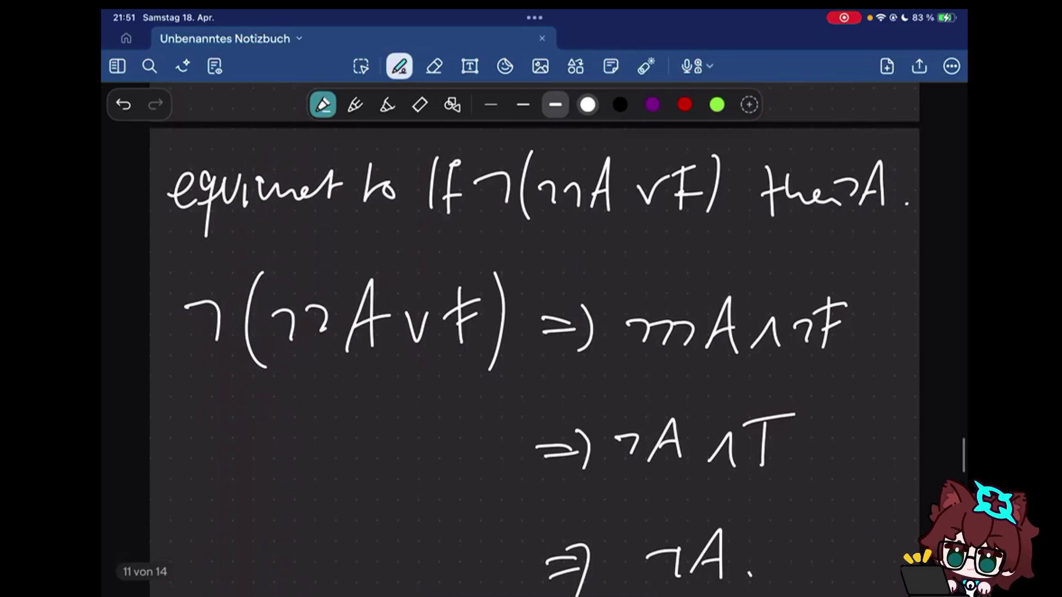
- Draw temporary brackets around ¬¬A and around F in the earlier derivation
click(393, 280)
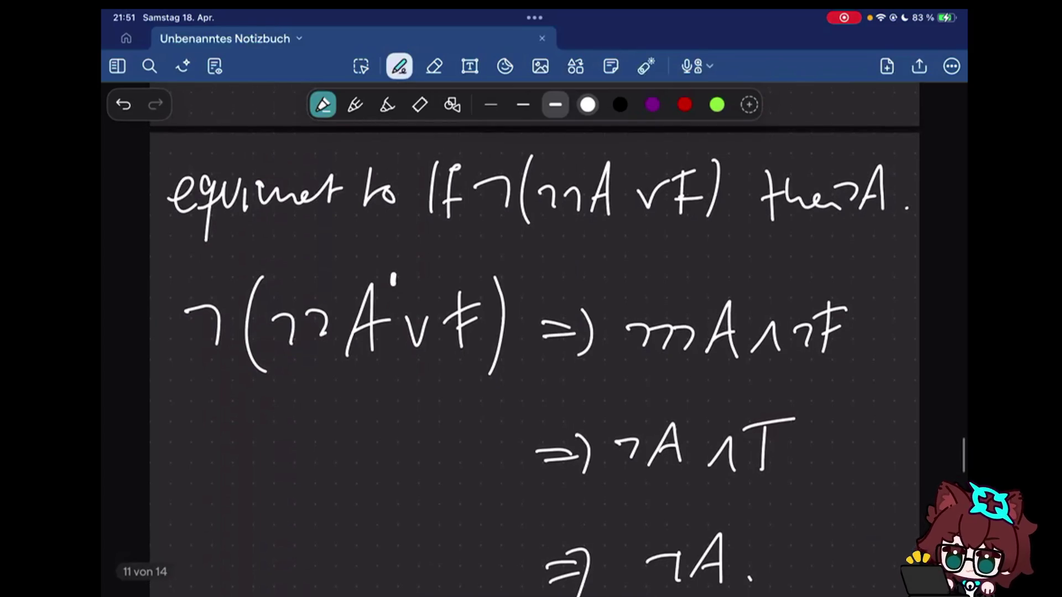
drag(278, 280, 282, 378)
drag(377, 274, 382, 364)
drag(448, 287, 444, 349)
drag(478, 286, 481, 345)
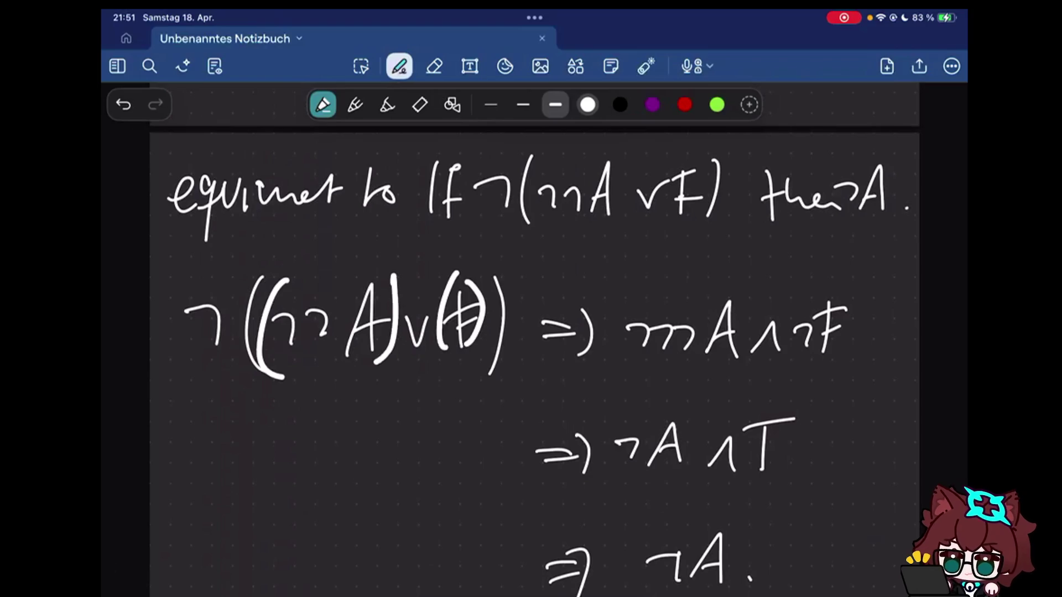
- Add a curved arrow under the bracketed terms, then erase the arrow and all the brackets
key(e)
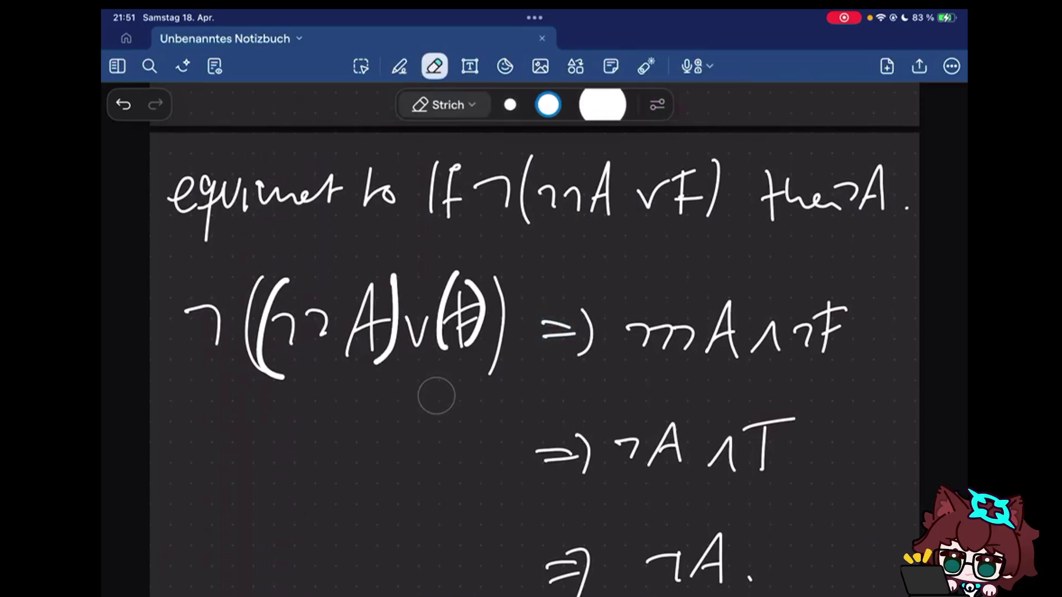
key(p)
drag(384, 388, 452, 378)
key(e)
drag(389, 394, 439, 366)
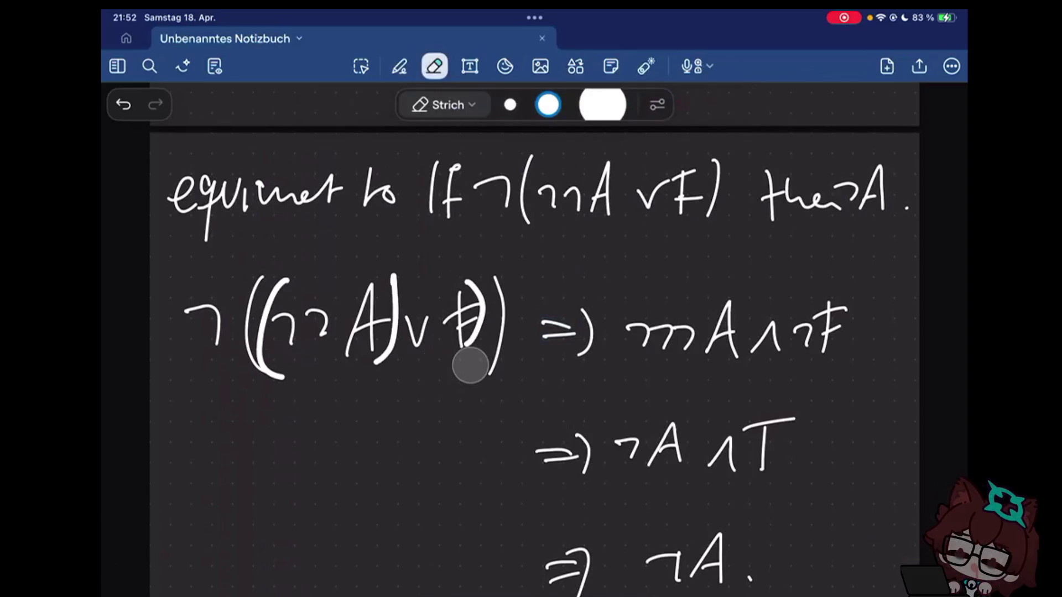
drag(470, 365, 296, 387)
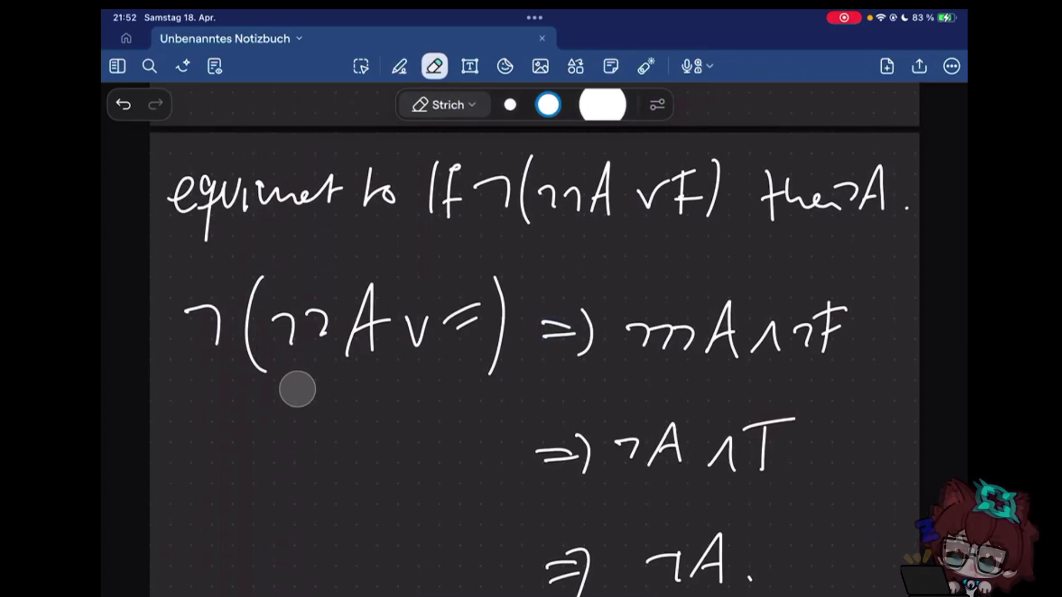
scroll(531, 332, up, 1)
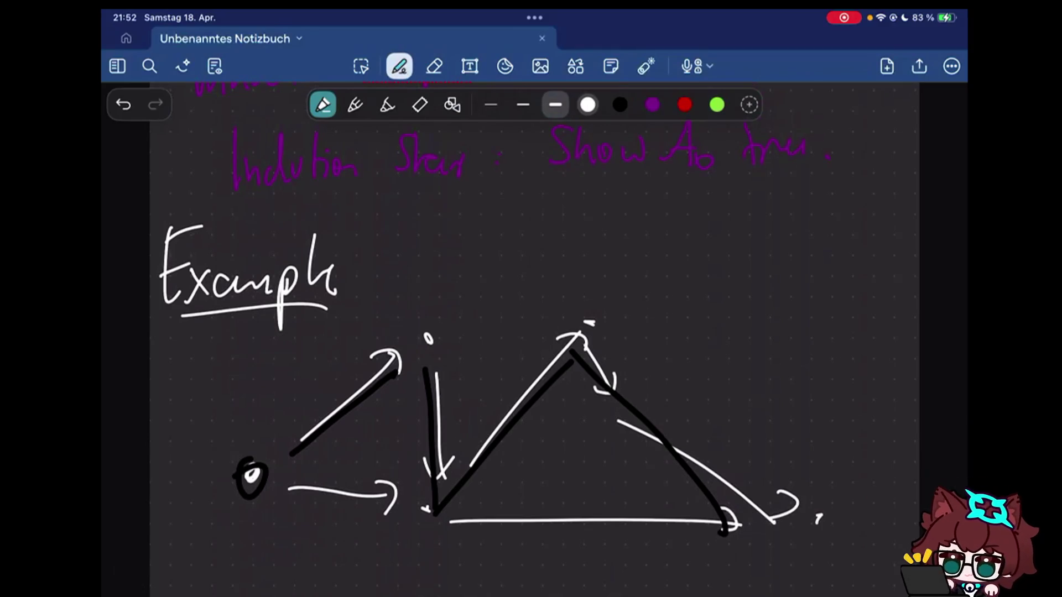
- Select red medium ink, briefly the eraser, then return to the pen in white
click(685, 104)
drag(390, 350, 664, 531)
drag(323, 536, 686, 349)
scroll(532, 332, down, 2)
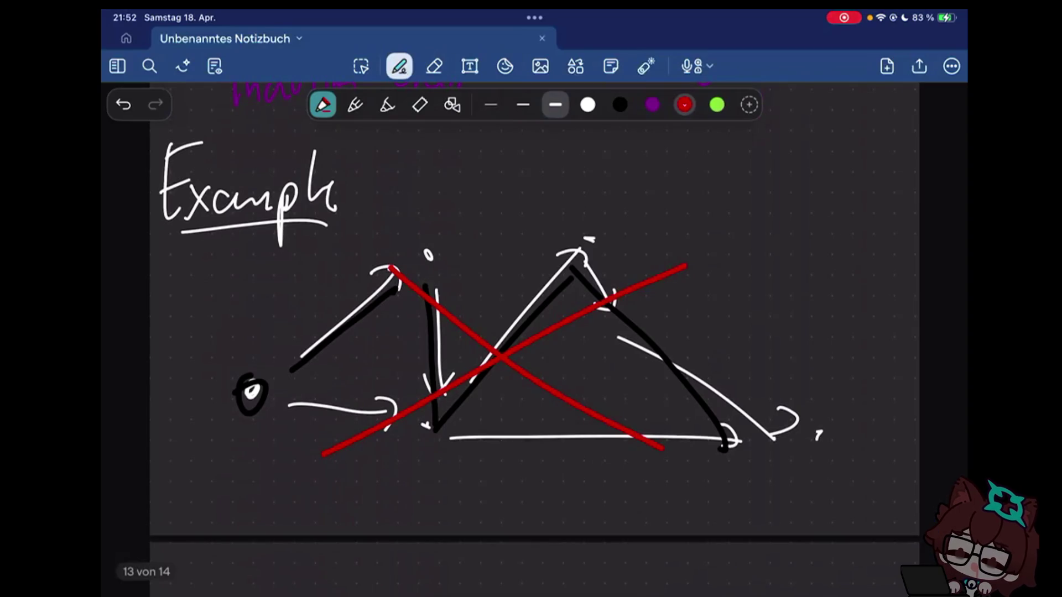
click(523, 105)
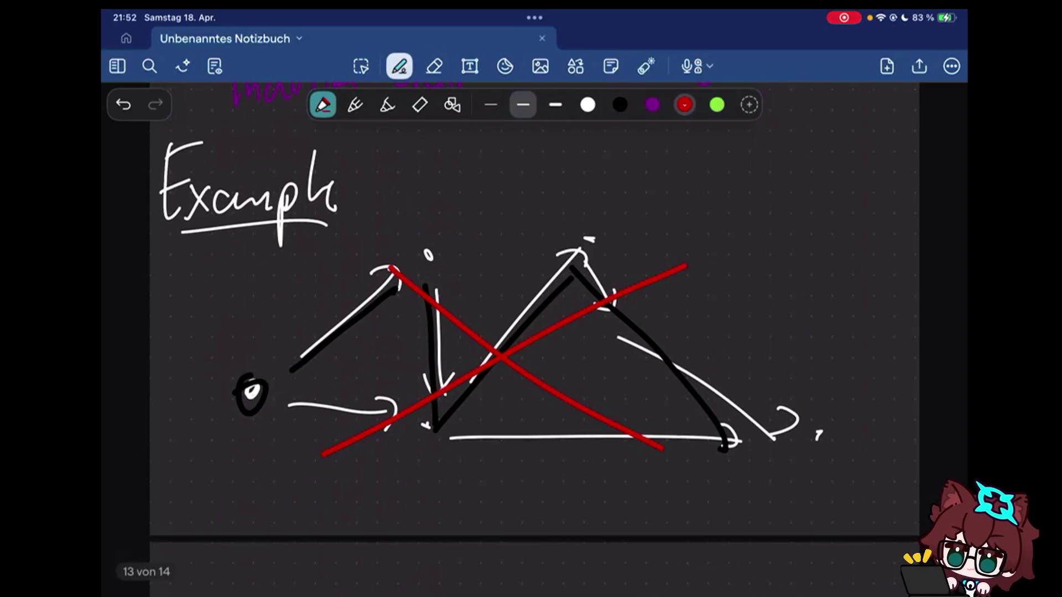
click(434, 67)
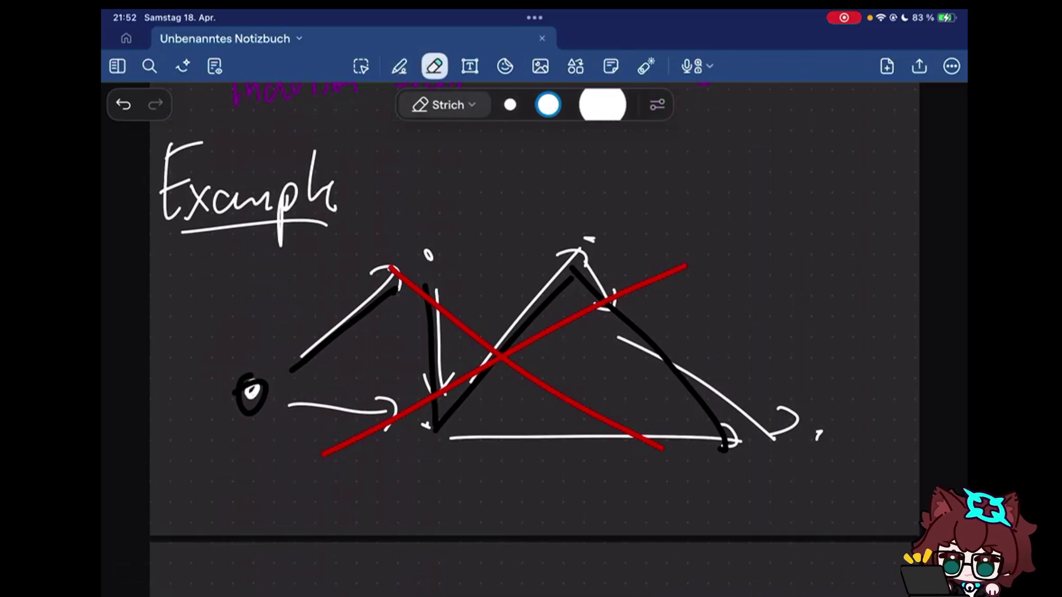
click(399, 67)
click(587, 105)
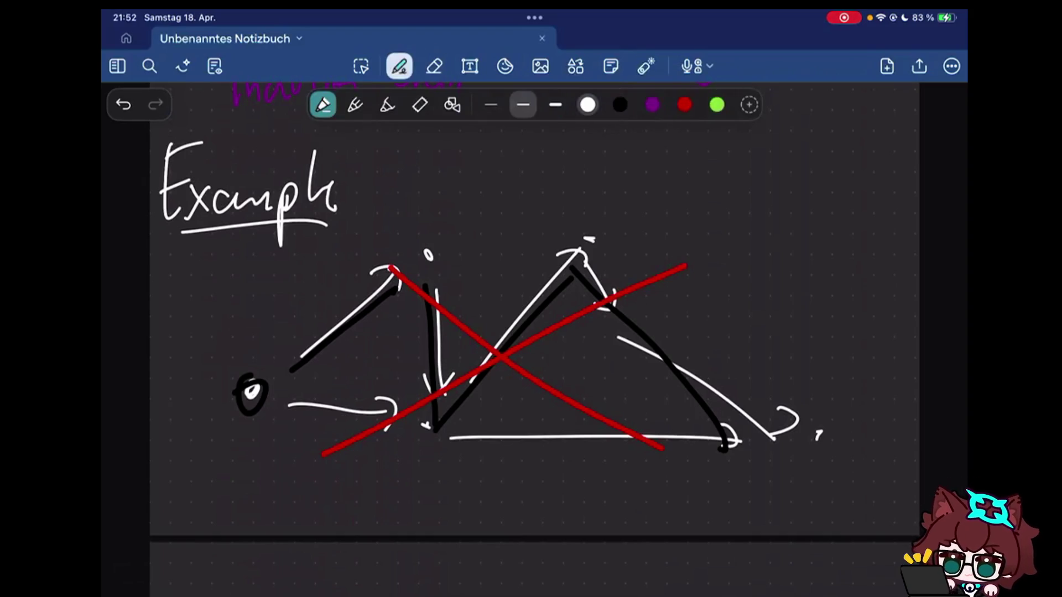
scroll(534, 332, down, 3)
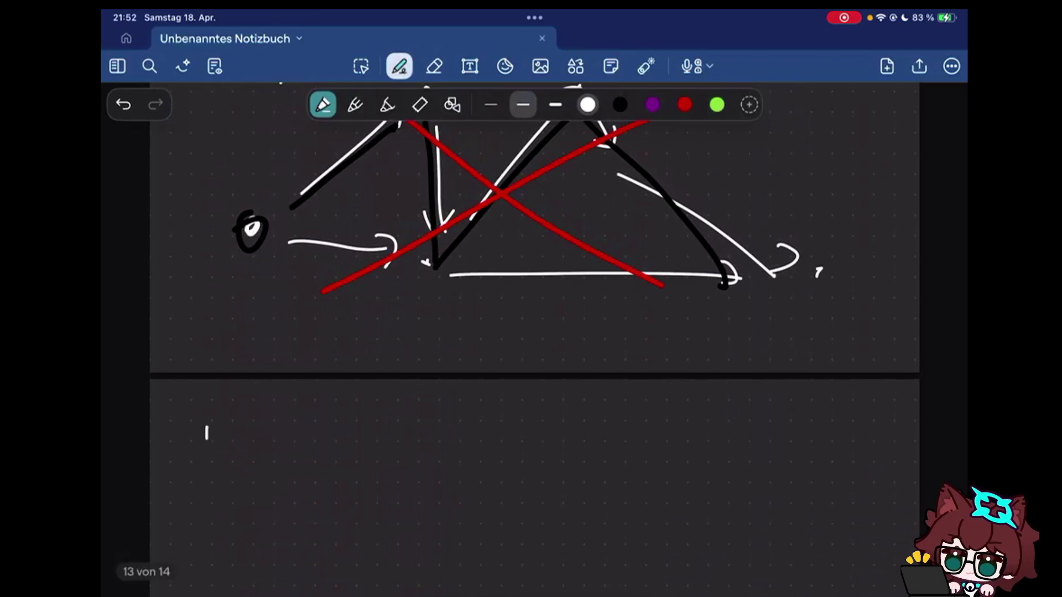
- Handwrite the heading 'Lemma (Gauss)' in white at the top of the new page
click(434, 66)
scroll(534, 332, down, 1)
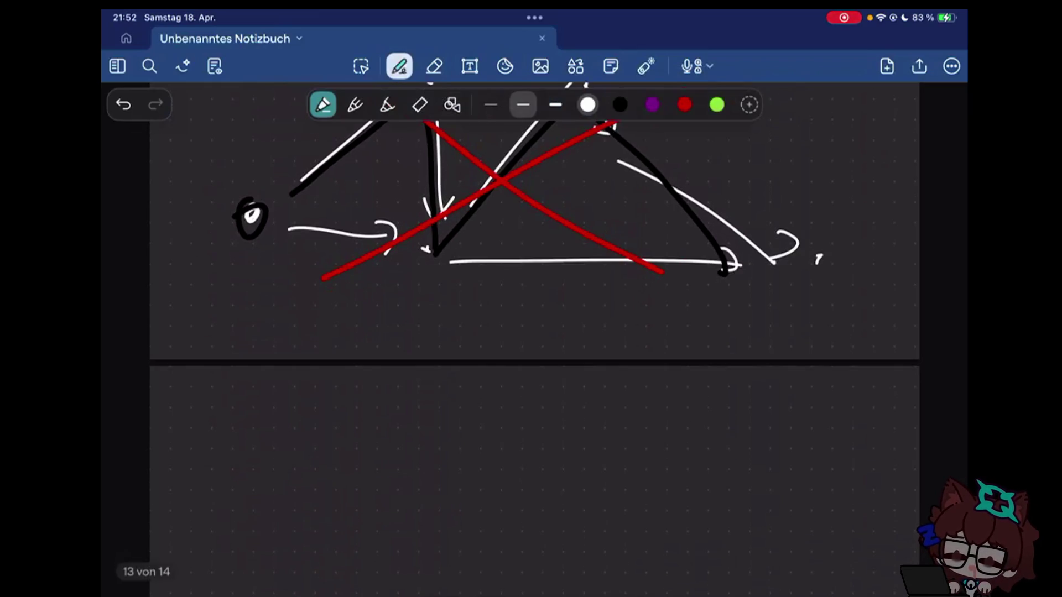
scroll(534, 332, down, 2)
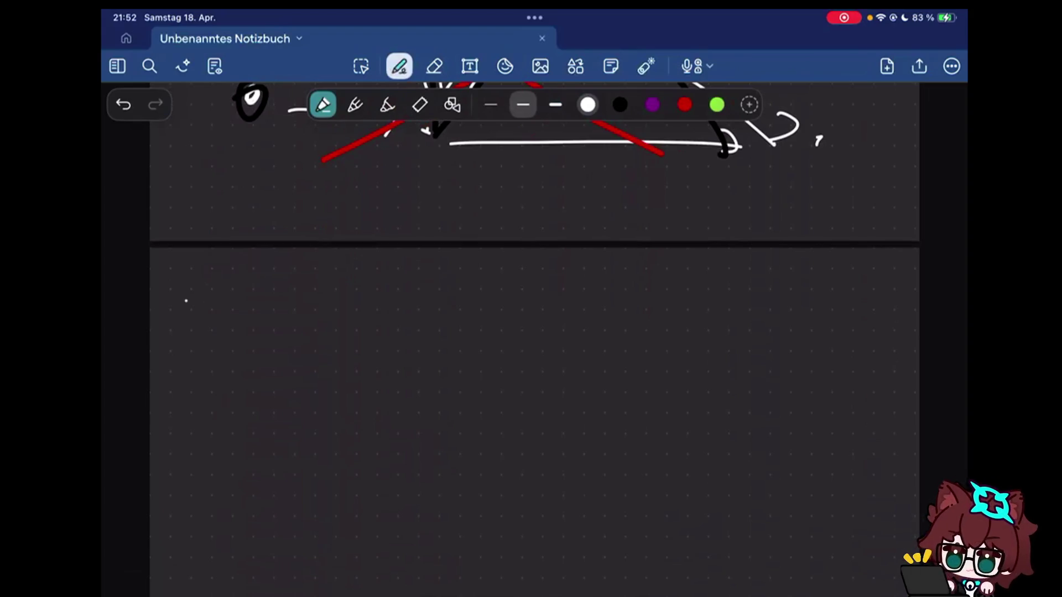
drag(190, 287, 213, 317)
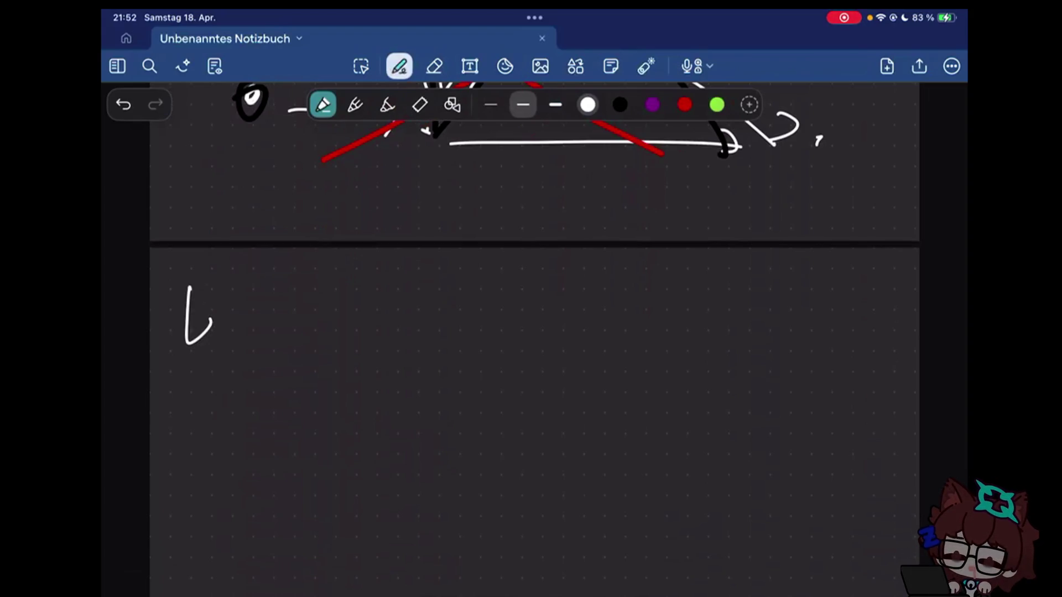
mouse_move(351, 280)
mouse_down()
mouse_move(360, 276)
mouse_move(352, 338)
mouse_up()
mouse_move(390, 288)
mouse_down()
mouse_move(391, 314)
mouse_move(453, 328)
mouse_up()
drag(463, 304, 486, 327)
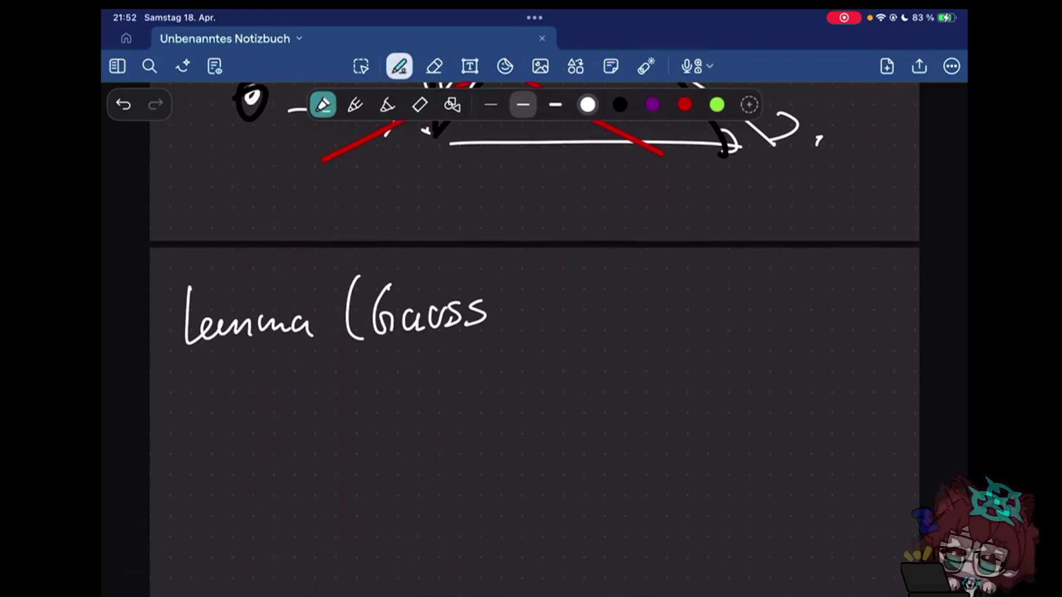
drag(492, 265, 496, 331)
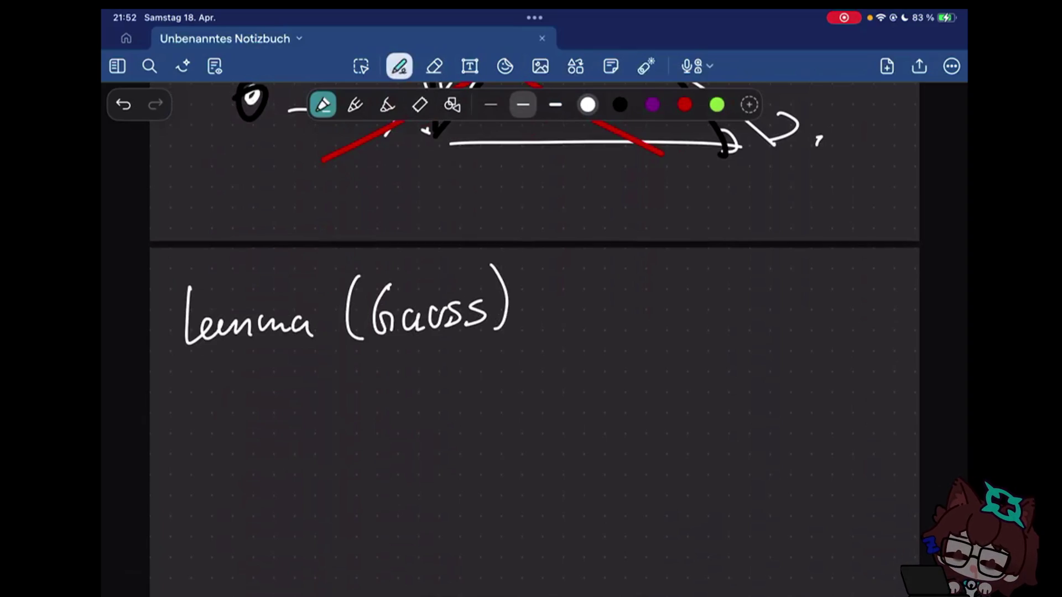
- Write 'Let n be a natural number' on the line below the heading
drag(199, 368, 244, 421)
mouse_move(300, 385)
mouse_down()
mouse_move(297, 413)
mouse_move(315, 419)
mouse_up()
drag(361, 365, 406, 405)
mouse_move(477, 382)
mouse_down()
mouse_move(475, 402)
mouse_move(547, 403)
mouse_up()
mouse_move(557, 358)
mouse_down()
mouse_move(583, 406)
mouse_move(594, 392)
mouse_move(653, 397)
mouse_move(737, 370)
mouse_up()
mouse_move(742, 360)
mouse_down()
mouse_move(755, 383)
mouse_move(773, 386)
mouse_up()
drag(782, 343, 796, 385)
drag(799, 374, 845, 363)
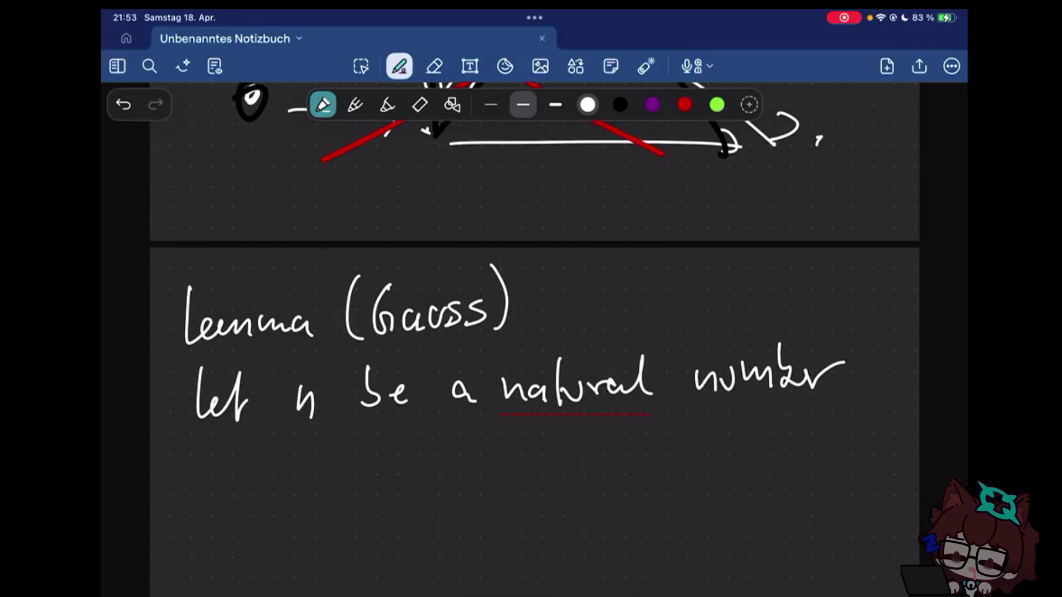
scroll(534, 332, down, 3)
drag(855, 251, 846, 271)
- Write 'then Σ_{k=0}^{n} k =' with the summation sign, its limits and the summand k
drag(194, 330, 196, 379)
drag(184, 354, 213, 350)
drag(207, 334, 265, 374)
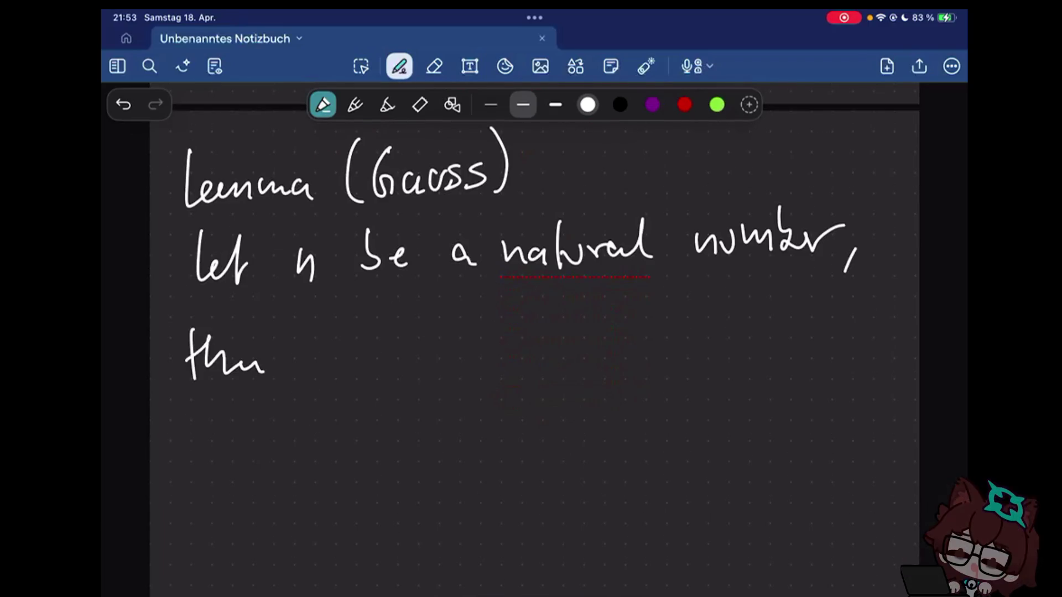
mouse_move(327, 363)
mouse_down()
mouse_move(394, 362)
mouse_move(329, 433)
mouse_move(373, 434)
mouse_up()
drag(391, 363, 386, 380)
drag(303, 469, 329, 491)
drag(340, 473, 355, 473)
drag(340, 481, 379, 488)
mouse_move(309, 469)
mouse_down()
mouse_move(326, 491)
mouse_move(307, 486)
mouse_move(334, 494)
mouse_up()
drag(350, 349, 375, 346)
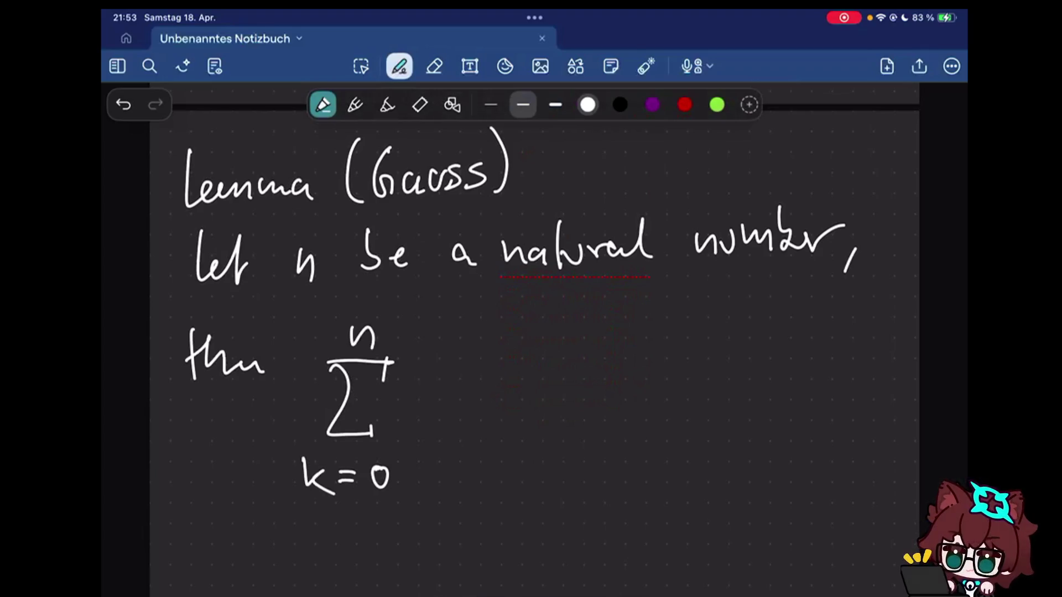
mouse_move(417, 390)
mouse_down()
mouse_move(415, 429)
mouse_move(448, 429)
mouse_up()
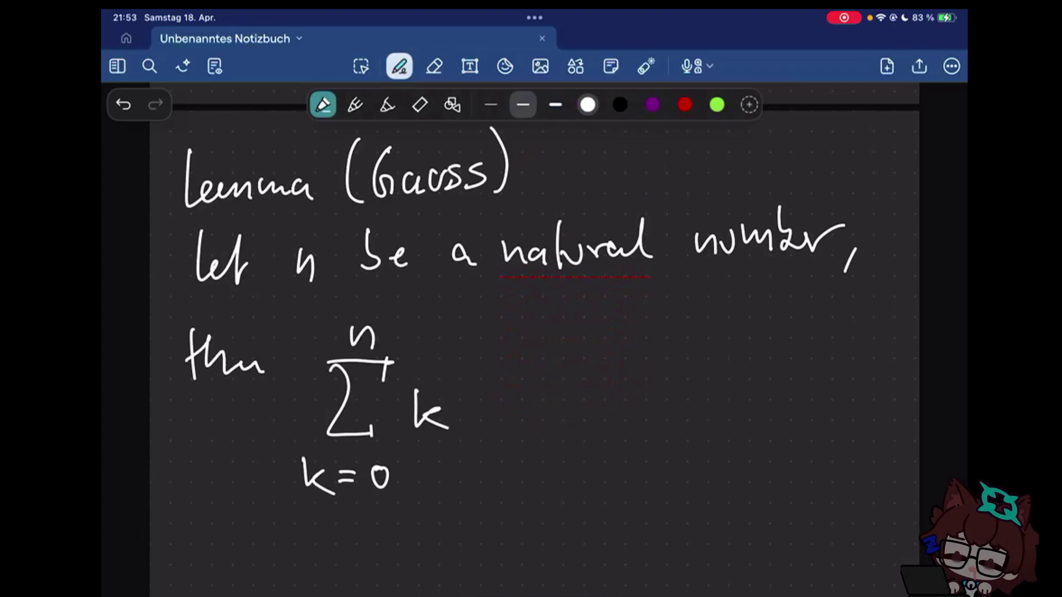
drag(487, 396, 528, 402)
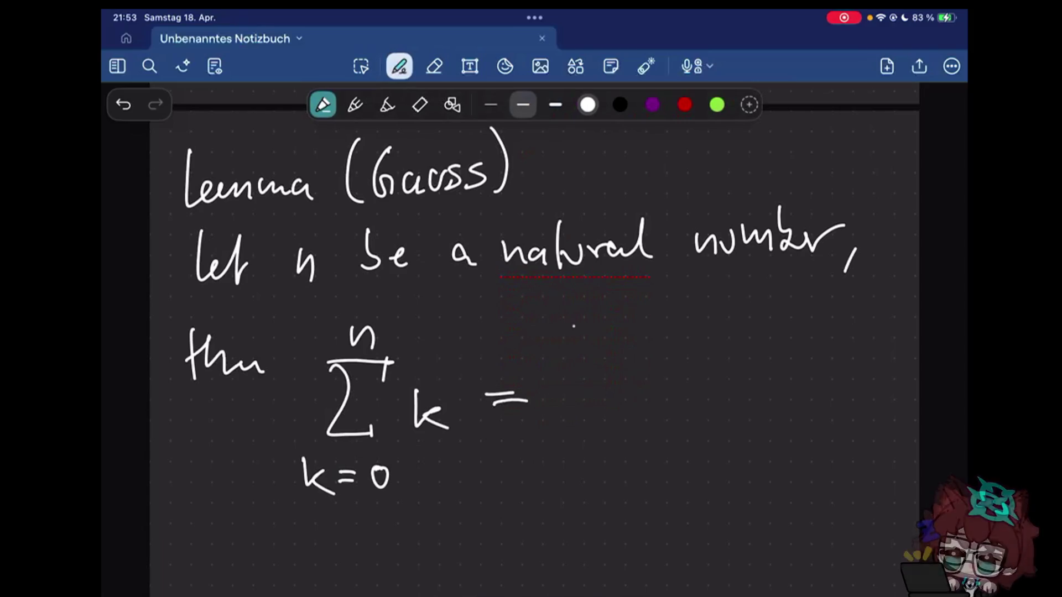
- Complete the right-hand side n(n+1)/2 and end the formula with a full stop
drag(575, 365, 600, 366)
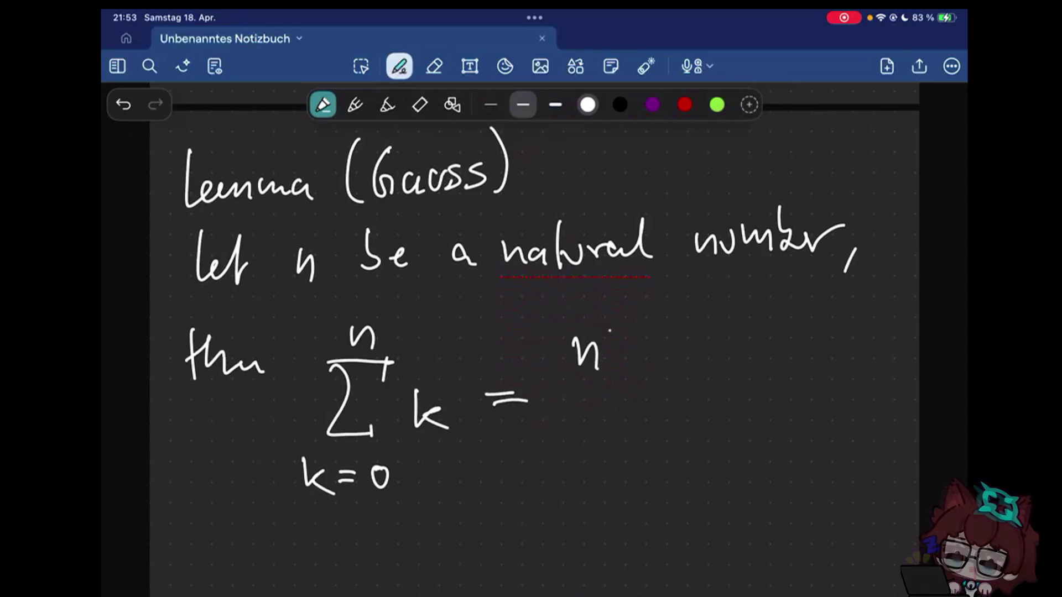
drag(627, 324, 620, 380)
drag(636, 371, 660, 365)
drag(665, 356, 691, 353)
drag(697, 347, 706, 362)
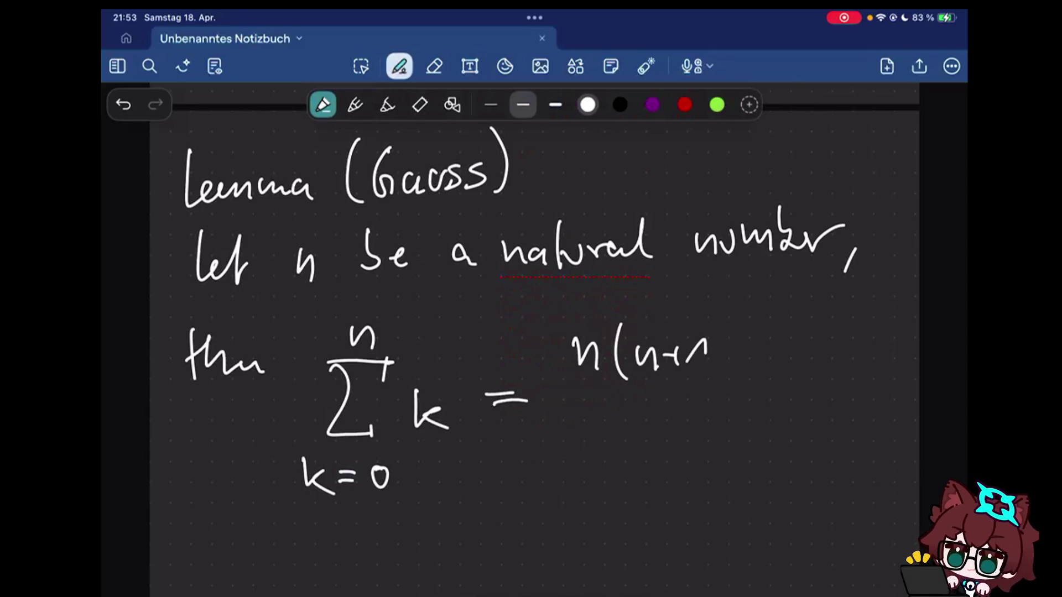
drag(712, 323, 716, 384)
drag(581, 398, 717, 394)
drag(620, 438, 666, 461)
click(745, 443)
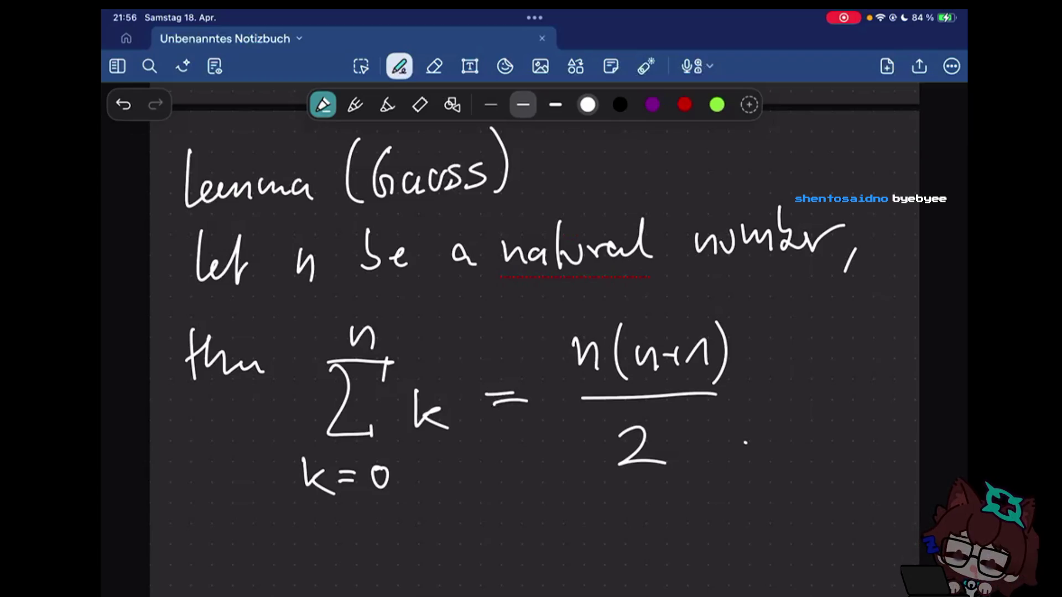
scroll(531, 332, up, 10)
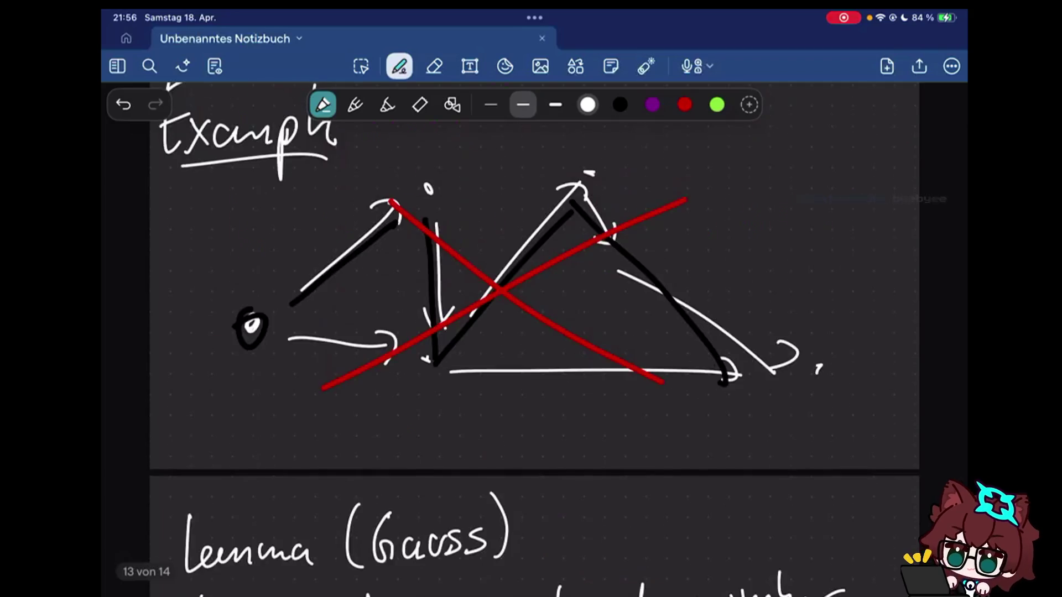
scroll(531, 374, up, 2)
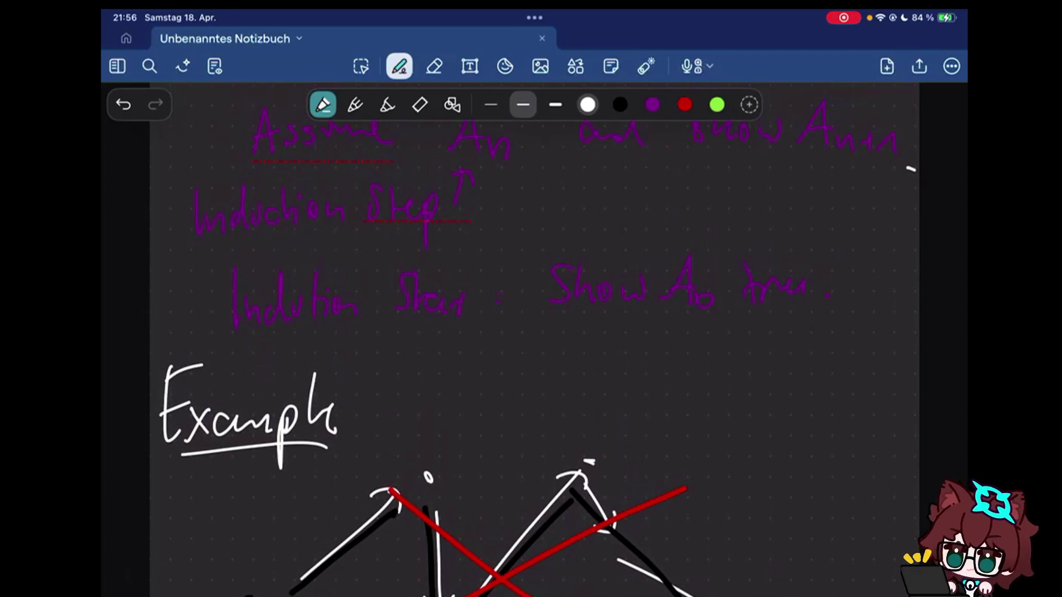
scroll(531, 373, up, 1)
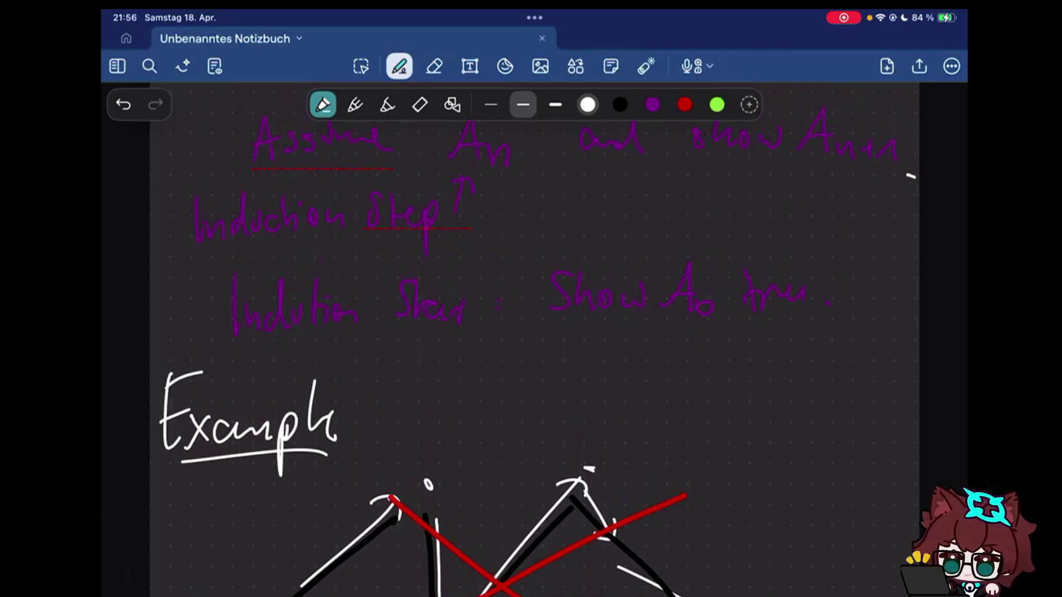
scroll(531, 331, down, 10)
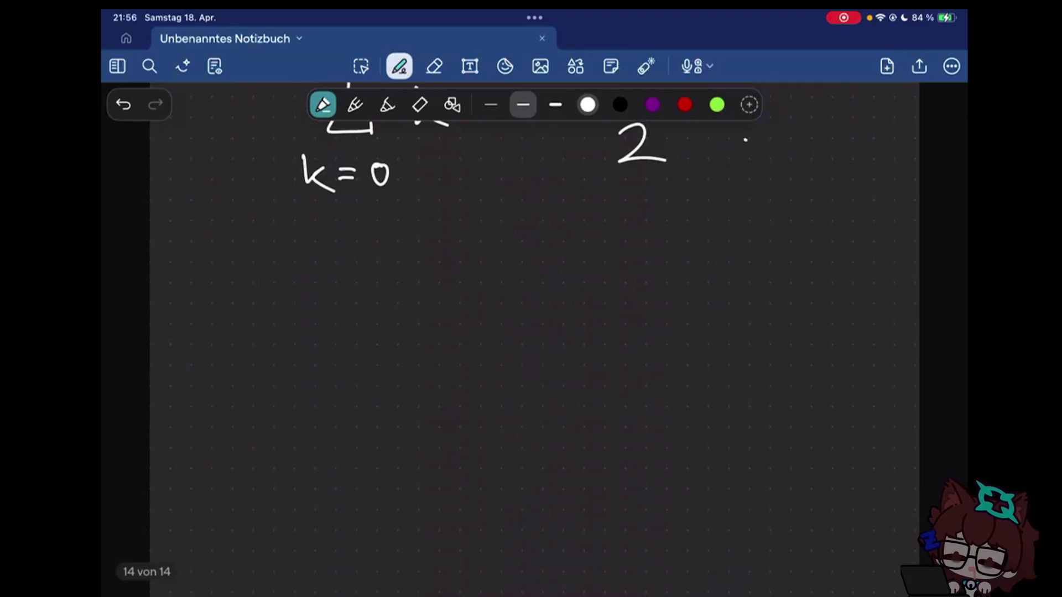
scroll(531, 332, up, 5)
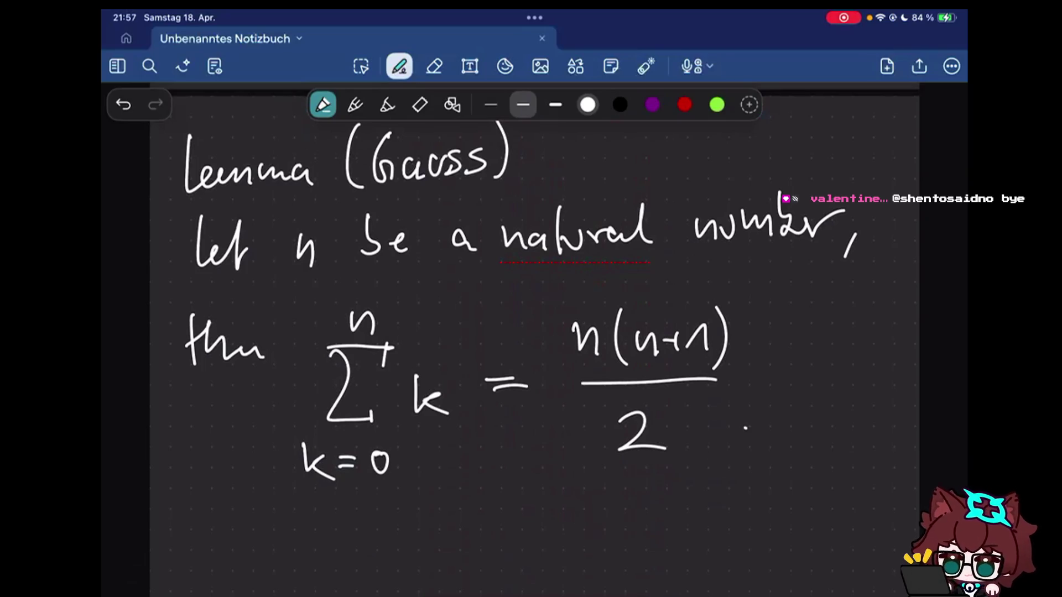
scroll(531, 332, down, 3)
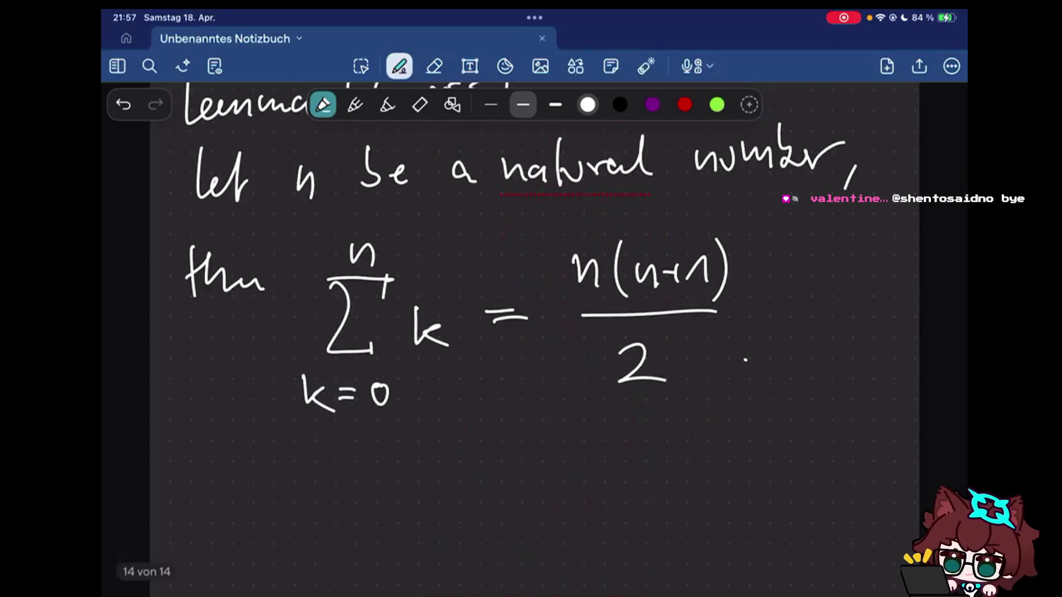
scroll(531, 333, down, 1)
scroll(531, 332, down, 1)
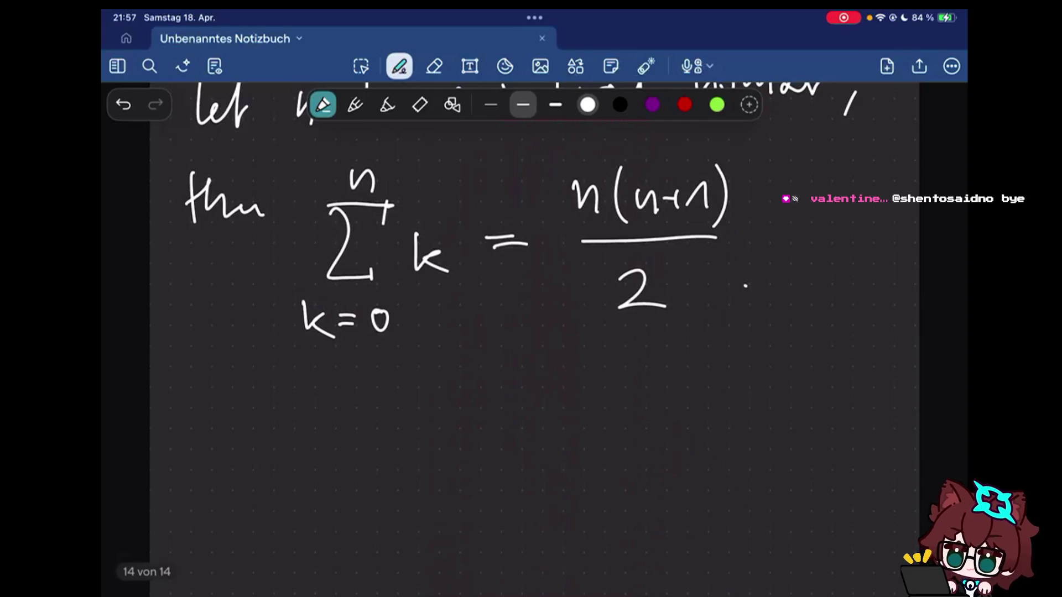
- Handwrite and underline 'Proof' below the lemma, then rewrite the lower limit k=0 as k=1
drag(192, 388, 173, 438)
drag(176, 389, 178, 416)
drag(199, 415, 209, 413)
drag(217, 414, 239, 430)
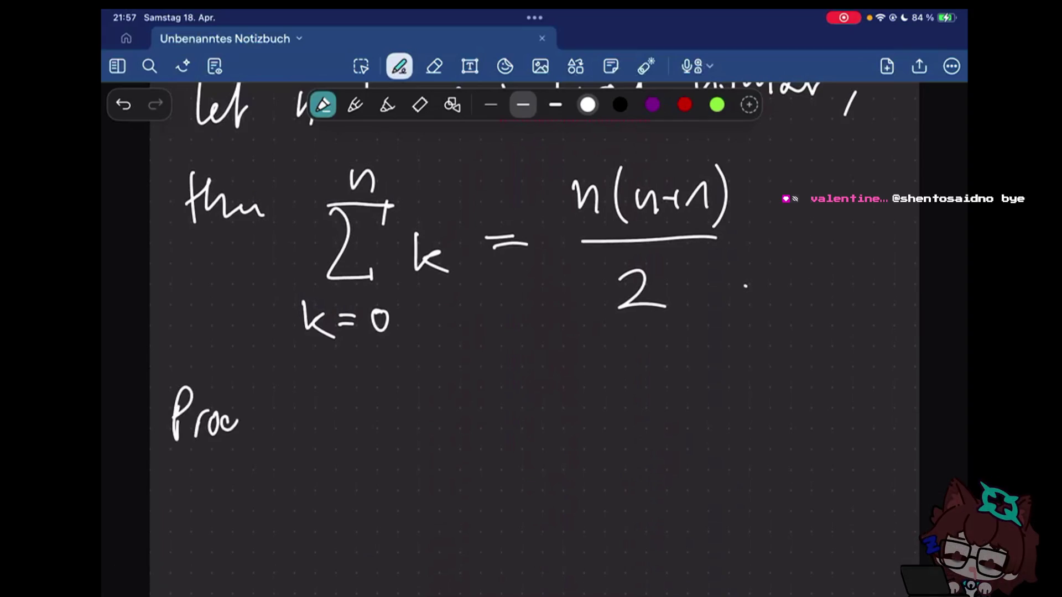
drag(249, 384, 236, 457)
drag(161, 453, 263, 443)
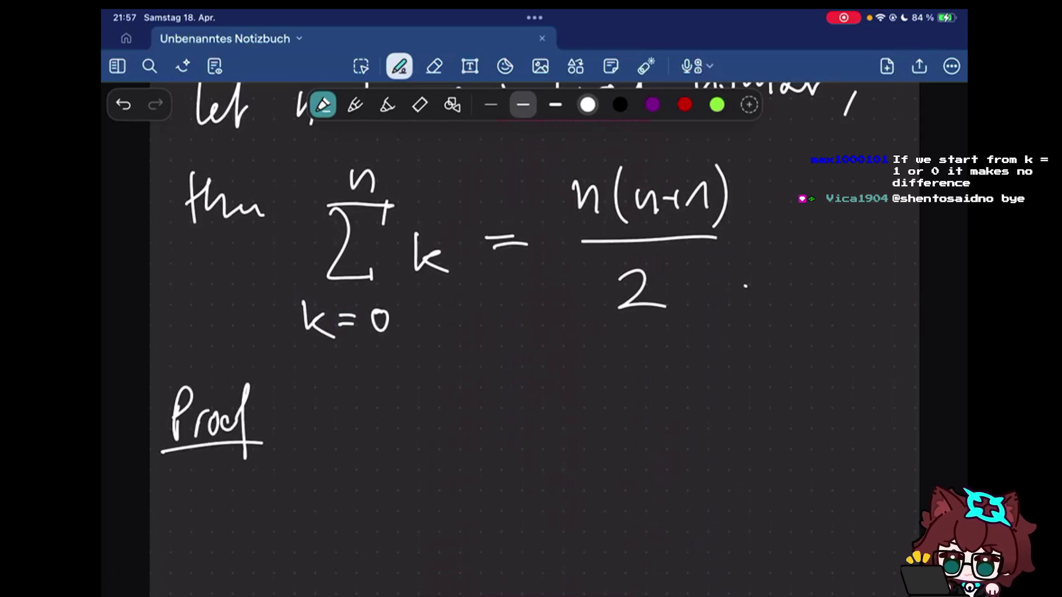
scroll(531, 331, up, 2)
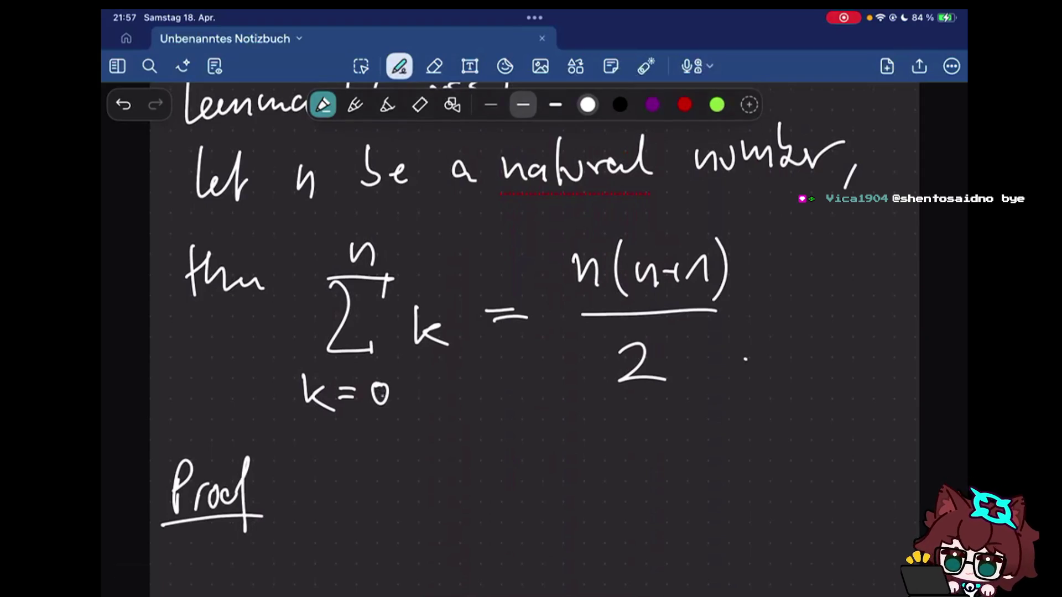
drag(371, 383, 382, 410)
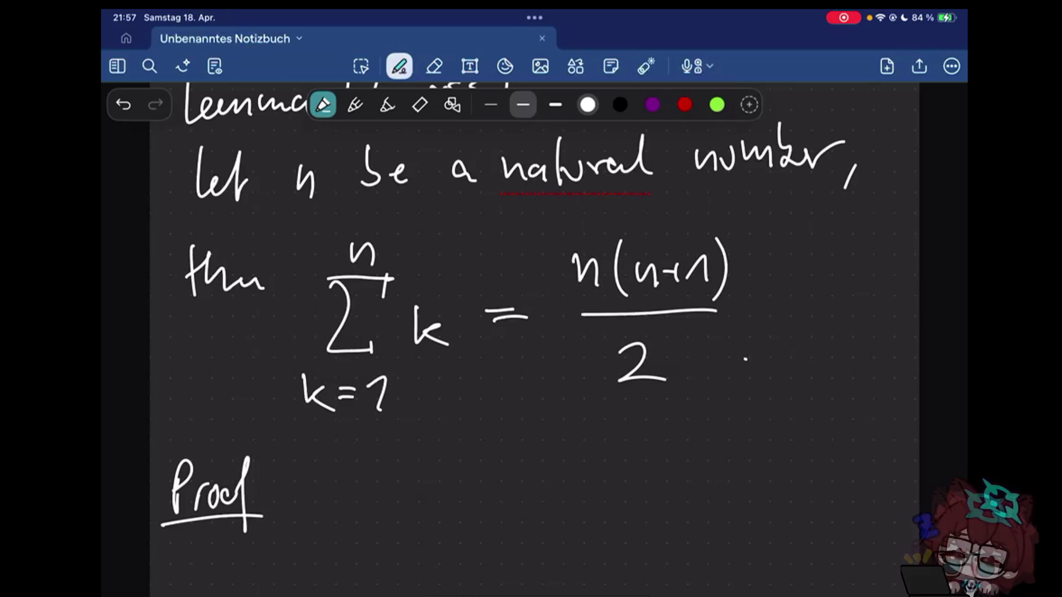
scroll(531, 332, down, 3)
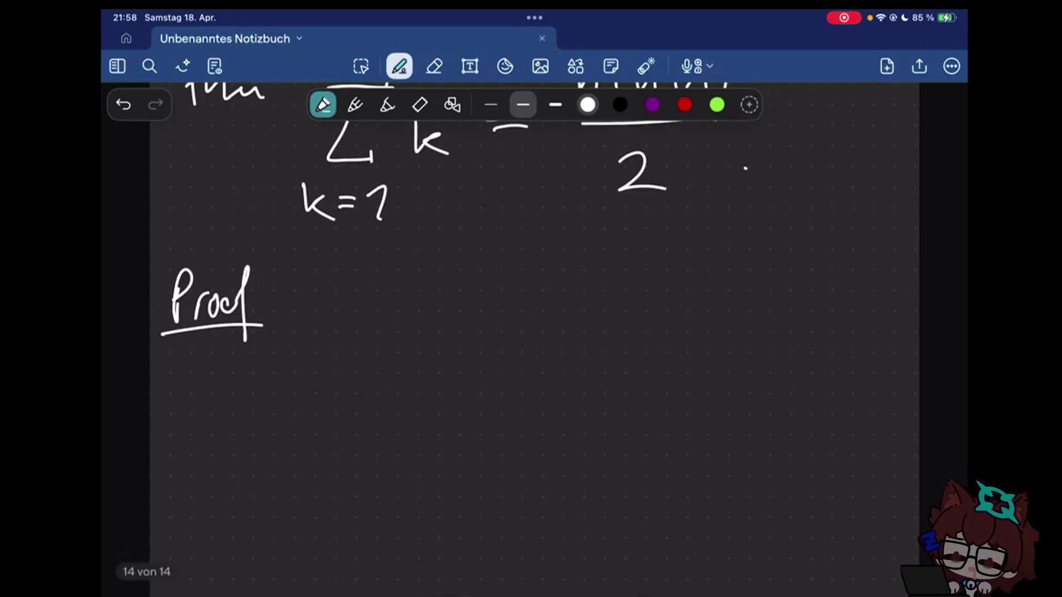
scroll(531, 332, up, 1)
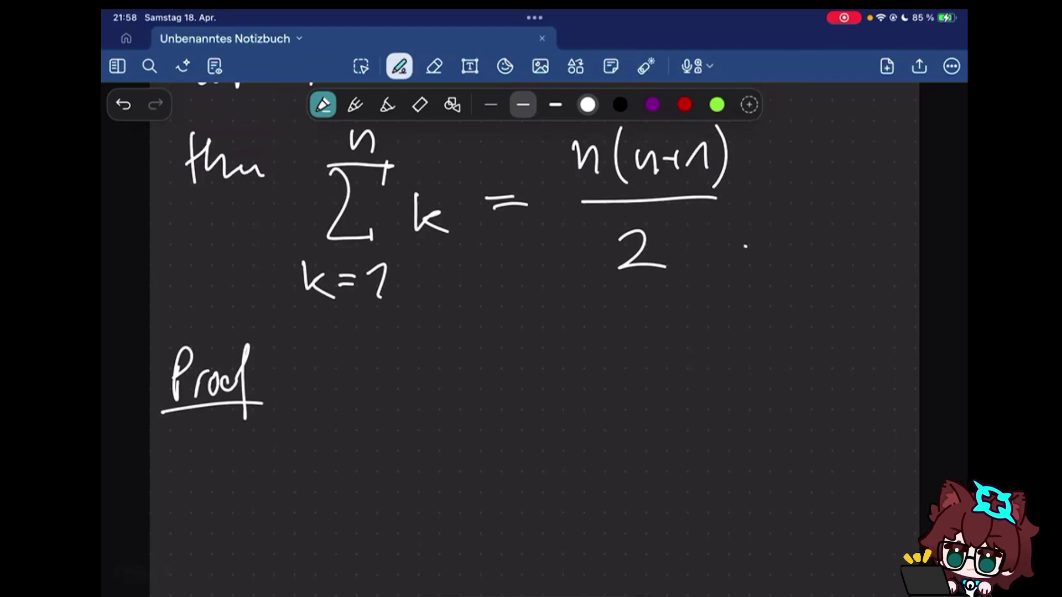
scroll(531, 332, up, 1)
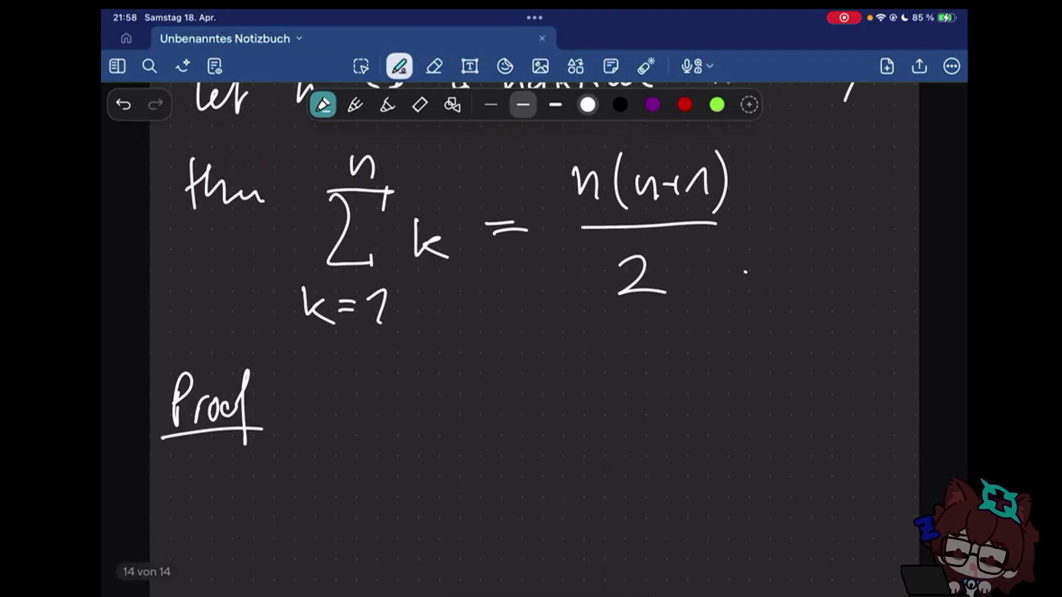
scroll(531, 332, down, 3)
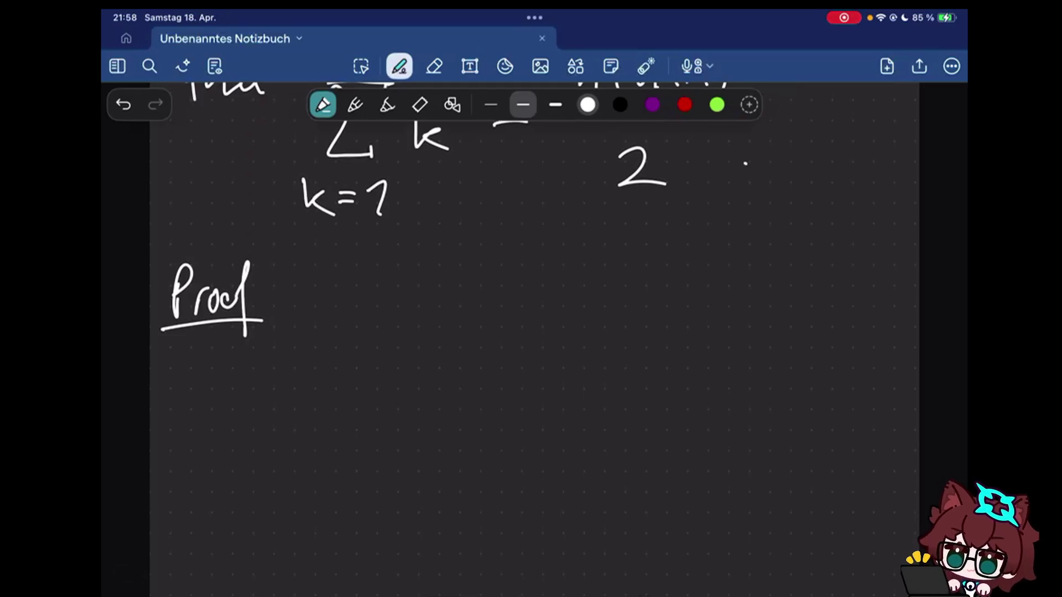
drag(222, 403, 252, 403)
drag(230, 379, 363, 384)
scroll(531, 332, up, 2)
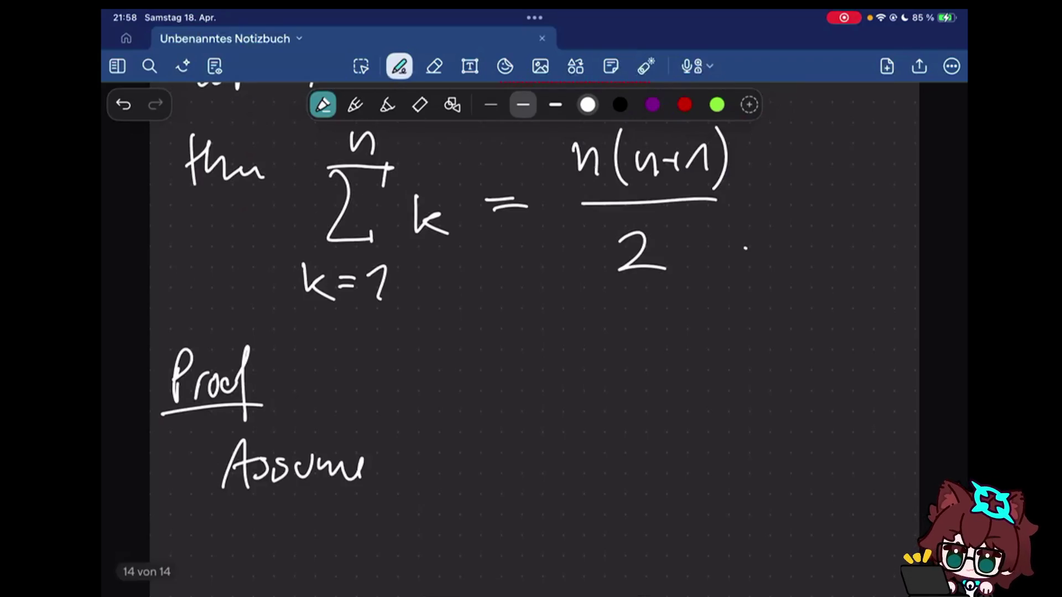
- Redraw the summation Σ_{k=1}^n k beside 'Assume' after erasing a misdrawn stroke
mouse_move(424, 427)
mouse_down()
mouse_move(460, 475)
mouse_move(433, 497)
mouse_move(461, 484)
mouse_up()
key(e)
key(p)
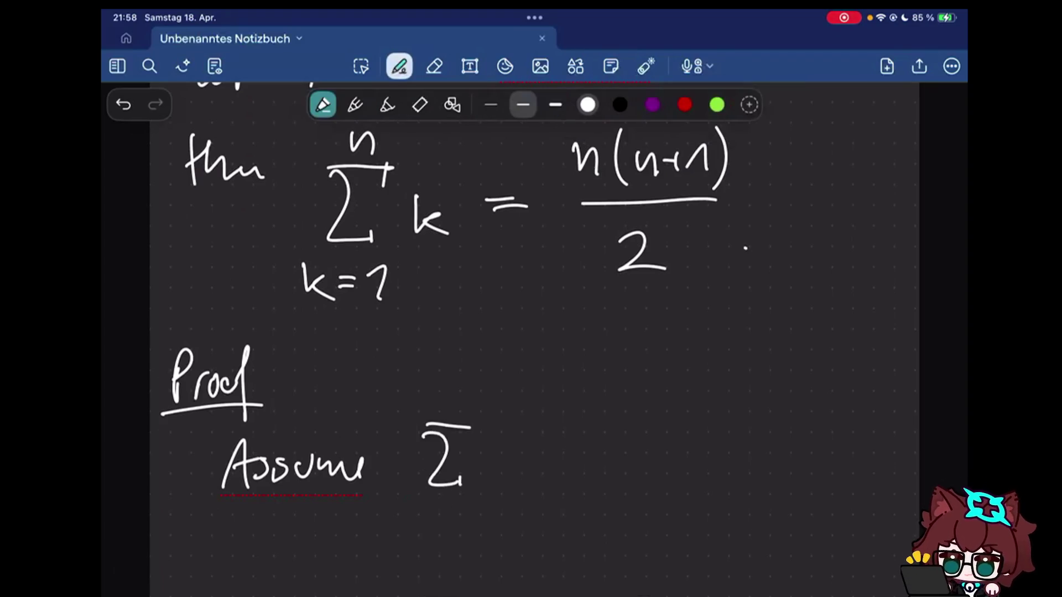
drag(446, 380, 470, 402)
drag(409, 517, 429, 541)
drag(433, 524, 458, 535)
drag(471, 518, 486, 538)
mouse_move(508, 450)
mouse_down()
mouse_move(505, 479)
mouse_move(536, 479)
mouse_up()
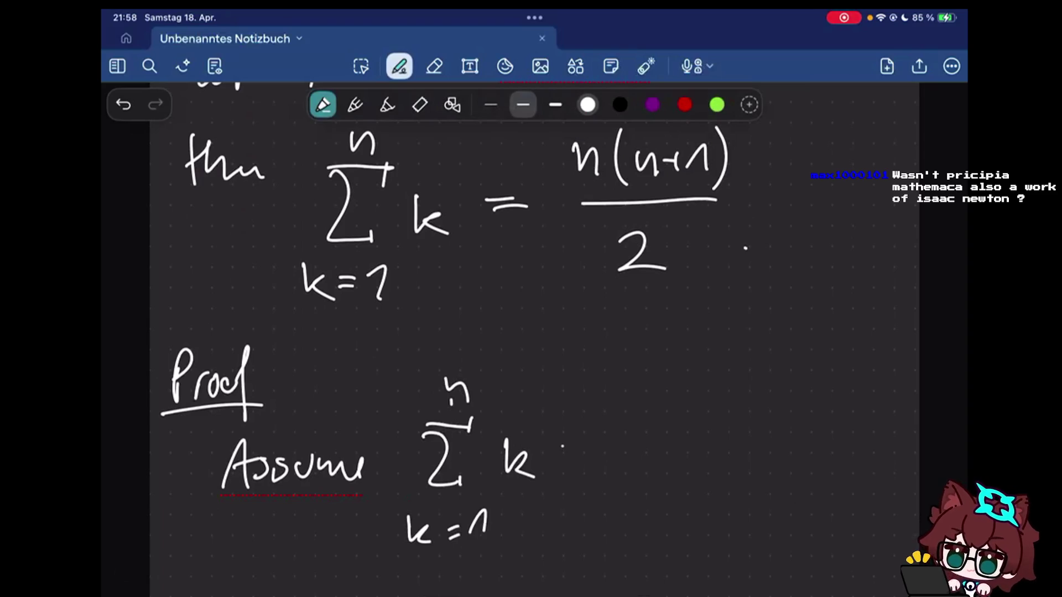
- With a thinner pen, write the equals sign and the numerator n(n+1) of the fraction
click(491, 104)
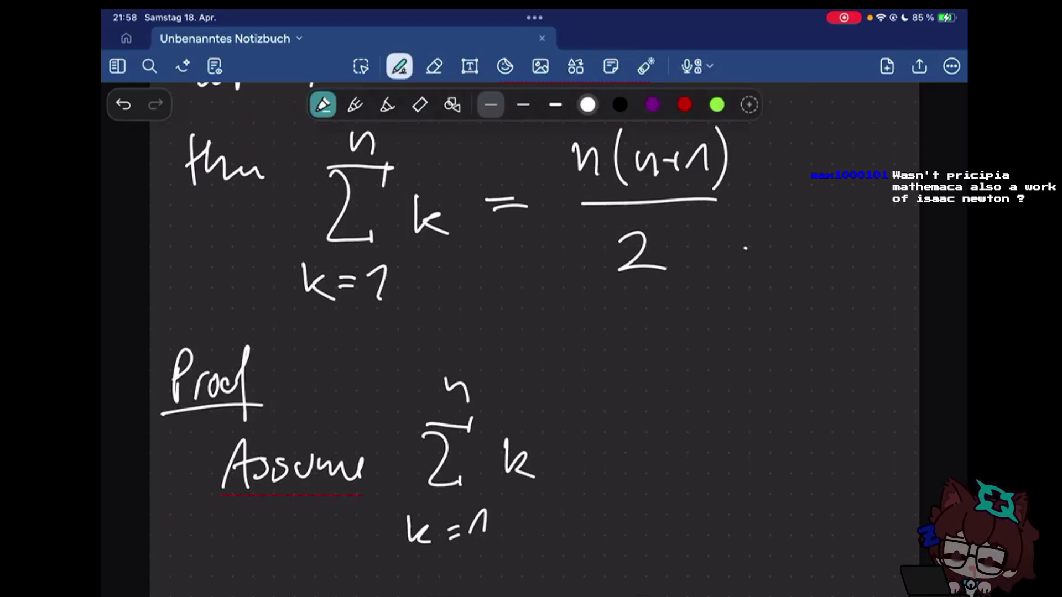
drag(570, 447, 590, 445)
mouse_move(567, 460)
mouse_down()
mouse_move(588, 458)
mouse_move(572, 448)
mouse_up()
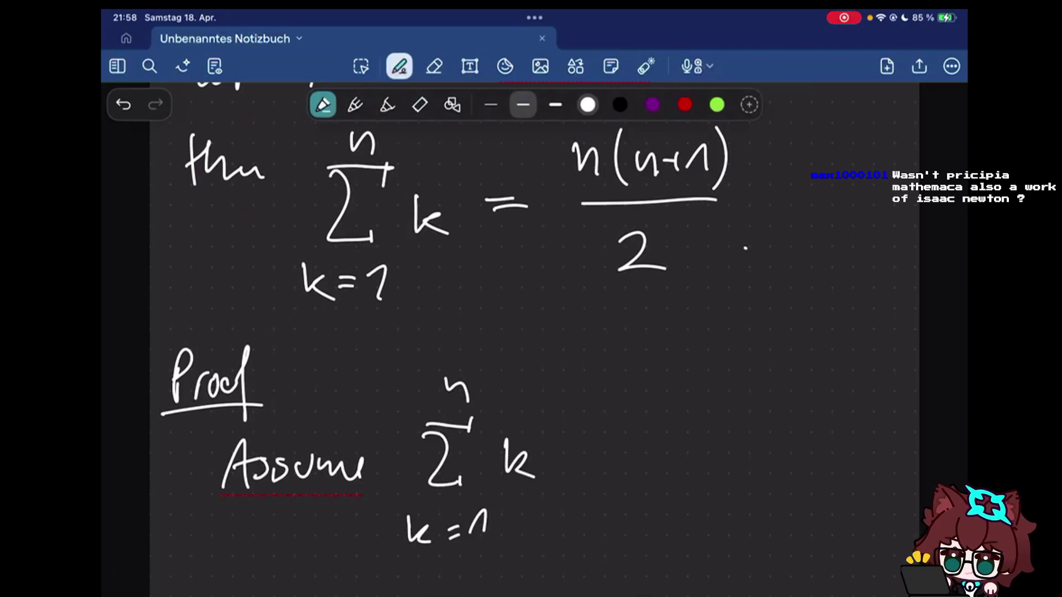
drag(594, 407, 617, 435)
mouse_move(641, 395)
mouse_down()
mouse_move(638, 436)
mouse_move(674, 430)
mouse_up()
mouse_move(687, 421)
mouse_down()
mouse_move(703, 418)
mouse_move(693, 429)
mouse_up()
drag(712, 401, 715, 428)
drag(744, 380, 747, 439)
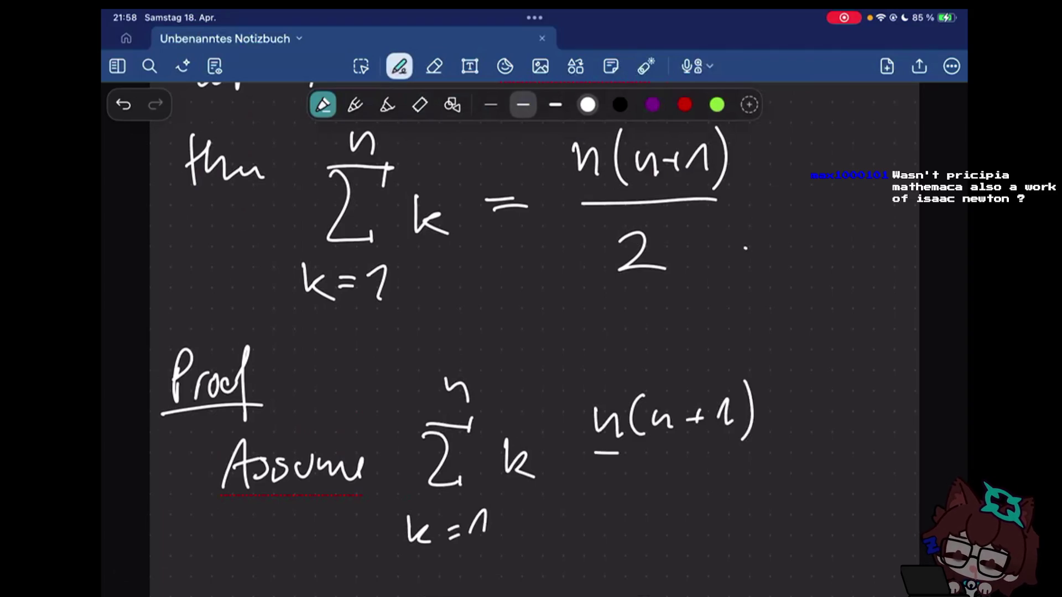
scroll(531, 332, down, 3)
drag(597, 358, 738, 352)
drag(657, 400, 686, 398)
scroll(532, 332, down, 2)
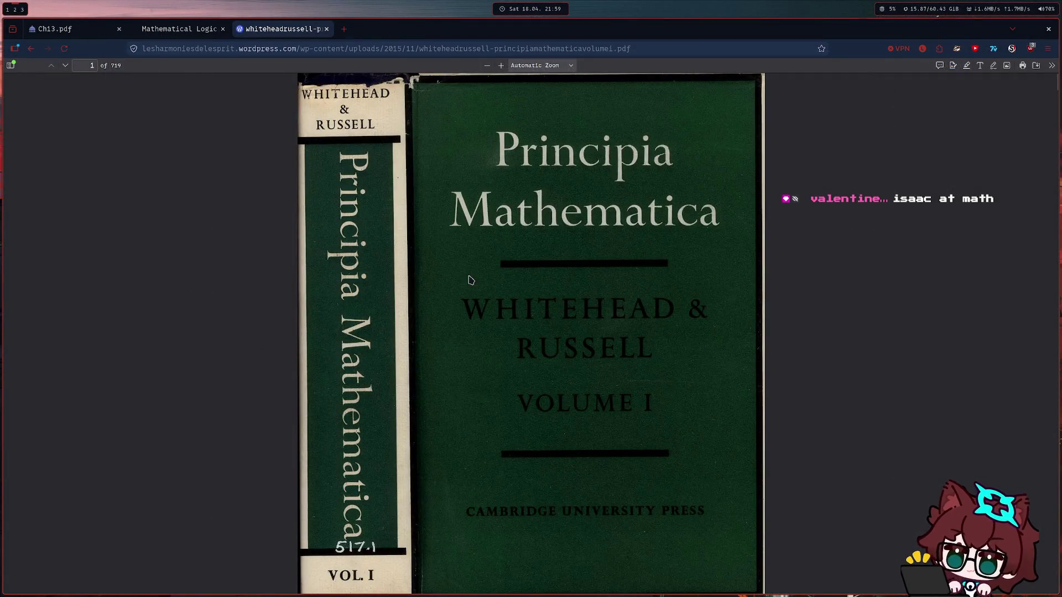
scroll(534, 208, down, 5)
scroll(567, 205, down, 10)
scroll(568, 236, down, 10)
scroll(566, 237, down, 10)
scroll(567, 237, down, 10)
scroll(565, 249, down, 5)
scroll(561, 277, up, 3)
scroll(561, 277, down, 2)
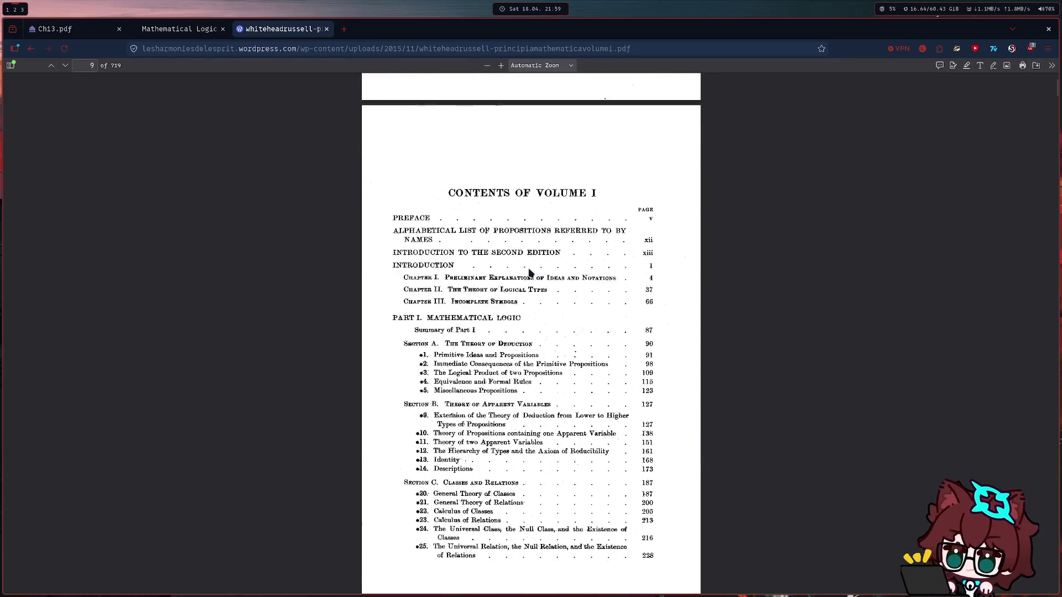
scroll(501, 282, up, 3)
scroll(501, 283, up, 4)
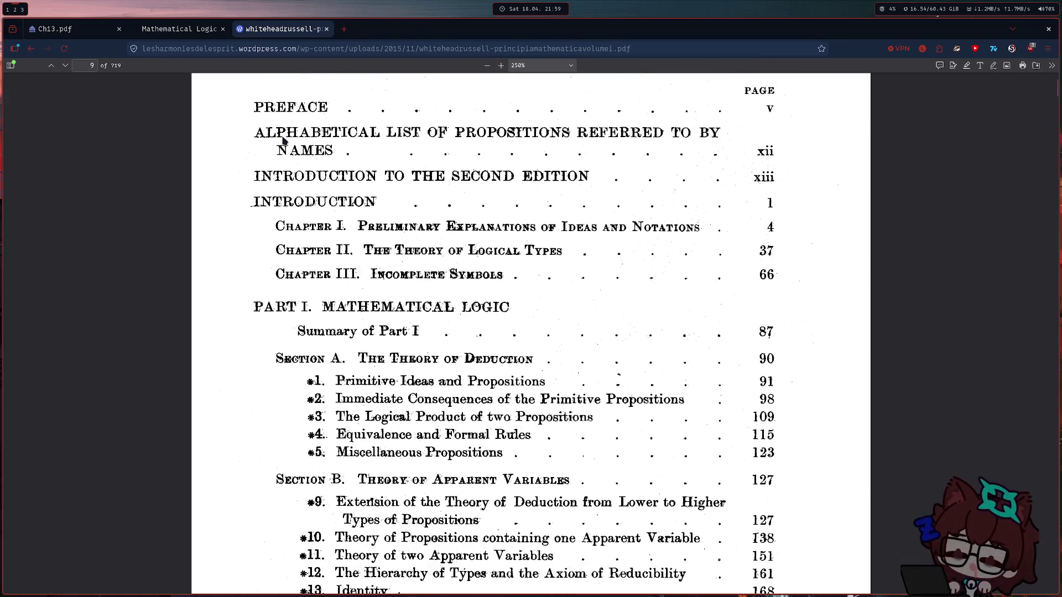
scroll(284, 137, down, 5)
scroll(353, 300, down, 10)
scroll(353, 301, down, 10)
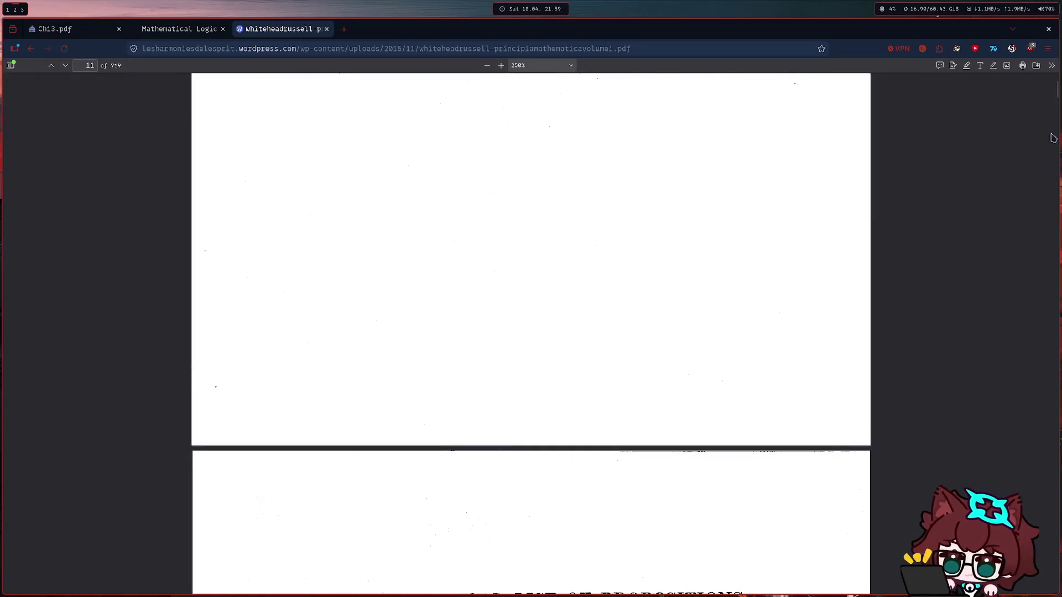
scroll(409, 239, down, 1)
scroll(408, 239, down, 5)
scroll(434, 252, down, 5)
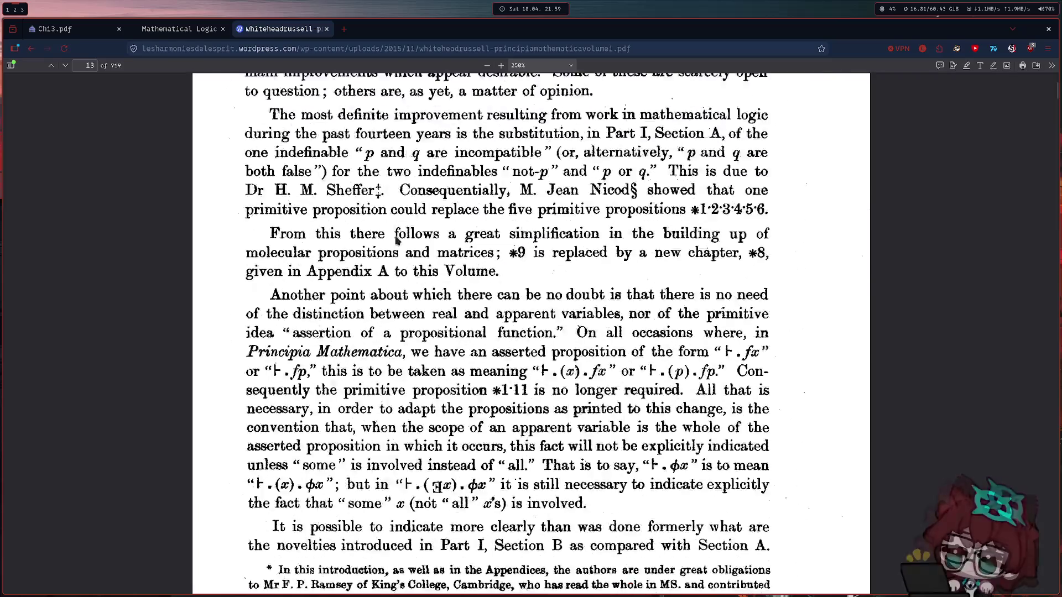
scroll(434, 251, down, 5)
scroll(439, 301, down, 5)
scroll(438, 301, down, 5)
scroll(432, 297, down, 5)
scroll(423, 291, up, 3)
scroll(523, 269, up, 3)
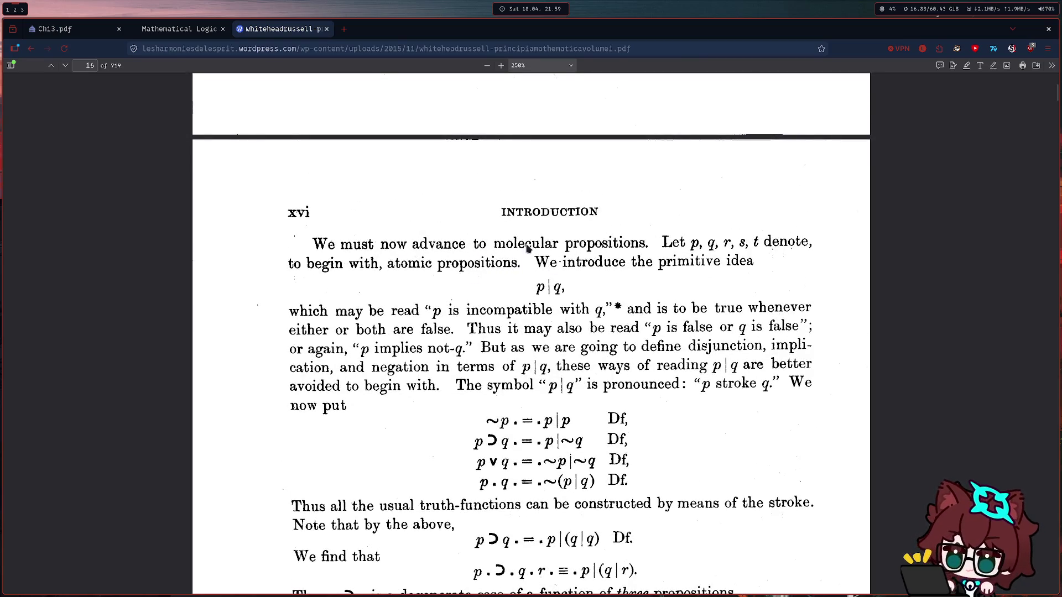
scroll(549, 274, down, 8)
scroll(464, 265, down, 9)
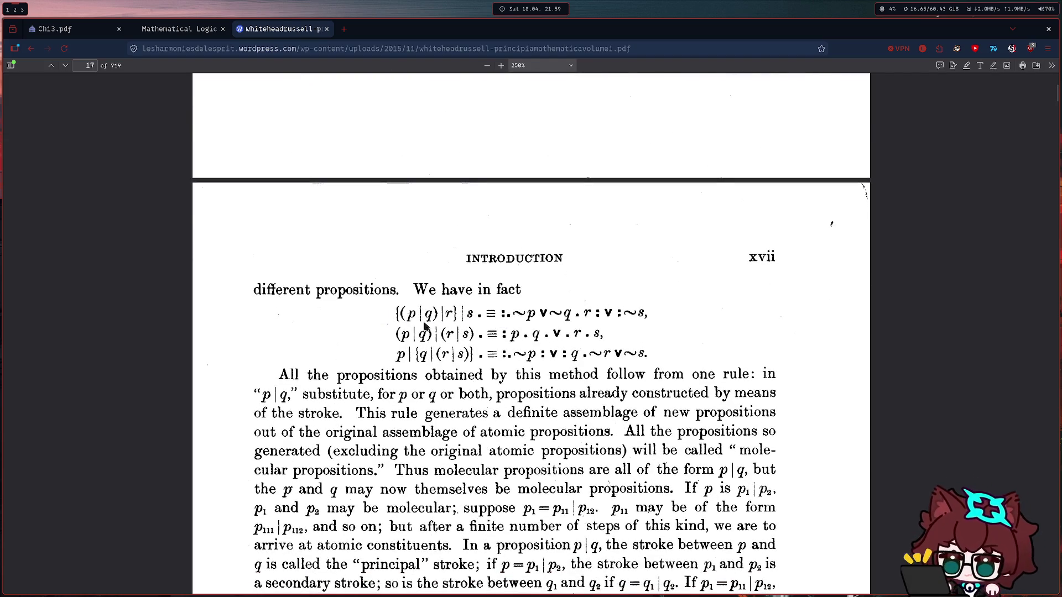
scroll(402, 352, down, 10)
scroll(402, 352, down, 5)
scroll(417, 340, down, 5)
scroll(464, 340, down, 5)
scroll(478, 349, down, 5)
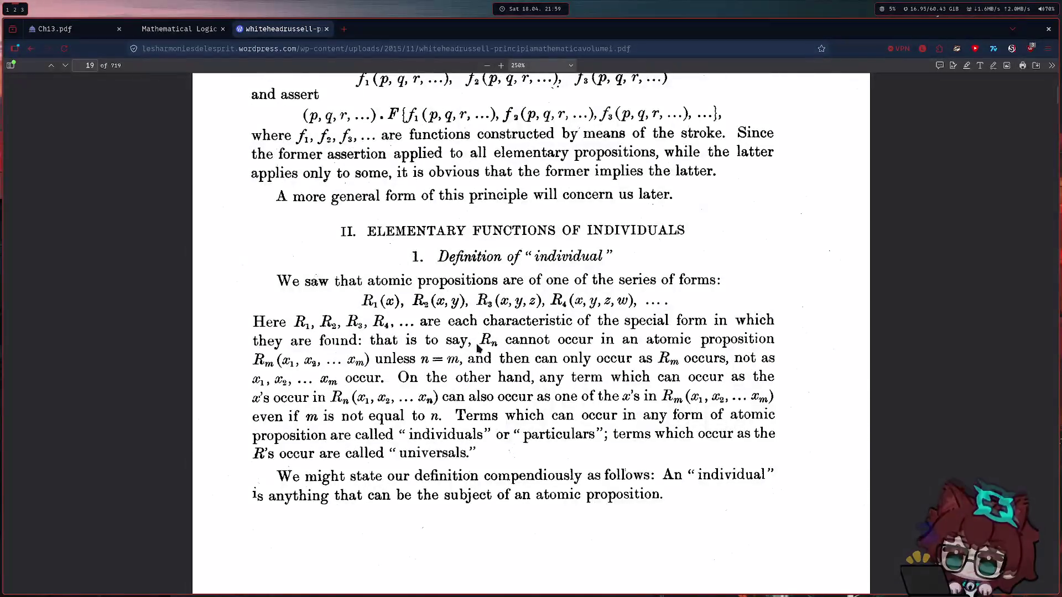
scroll(498, 353, down, 5)
scroll(539, 357, down, 5)
scroll(583, 361, down, 5)
scroll(467, 349, down, 1)
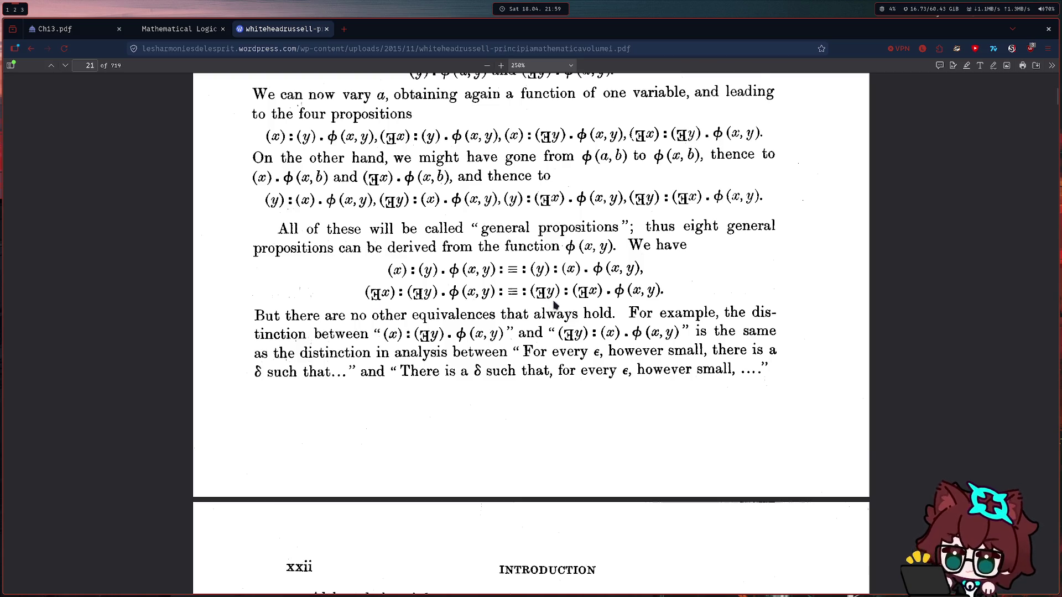
scroll(555, 306, down, 5)
drag(1053, 102, 1055, 219)
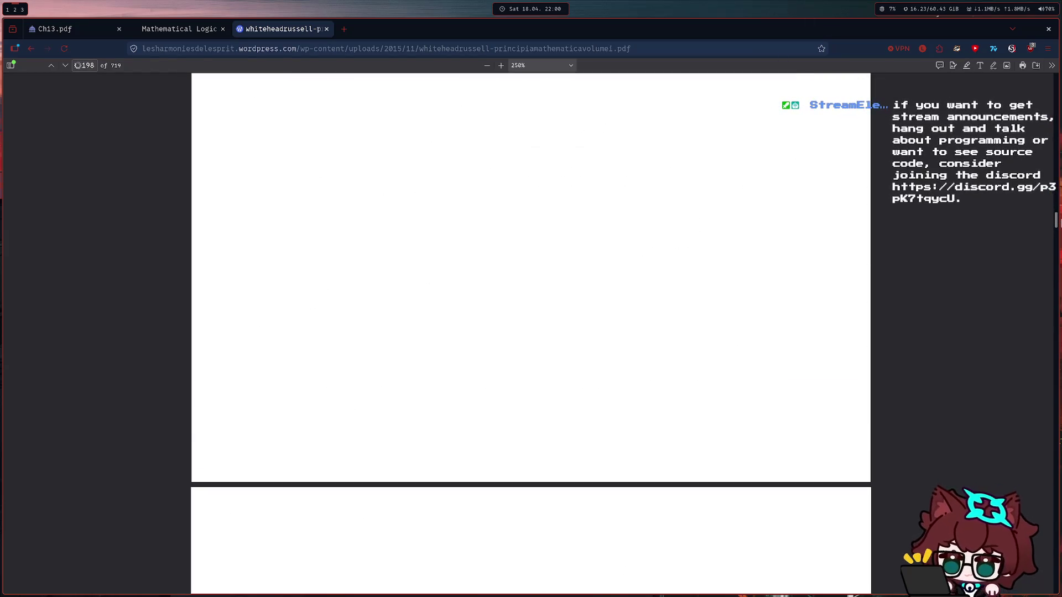
scroll(349, 428, up, 2)
scroll(349, 428, up, 1)
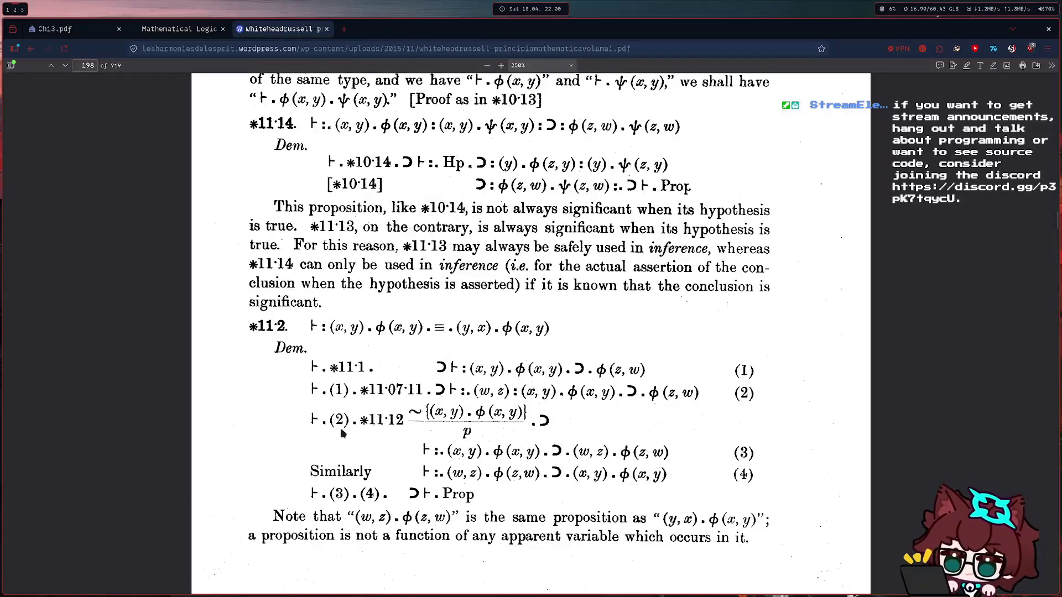
scroll(354, 380, up, 2)
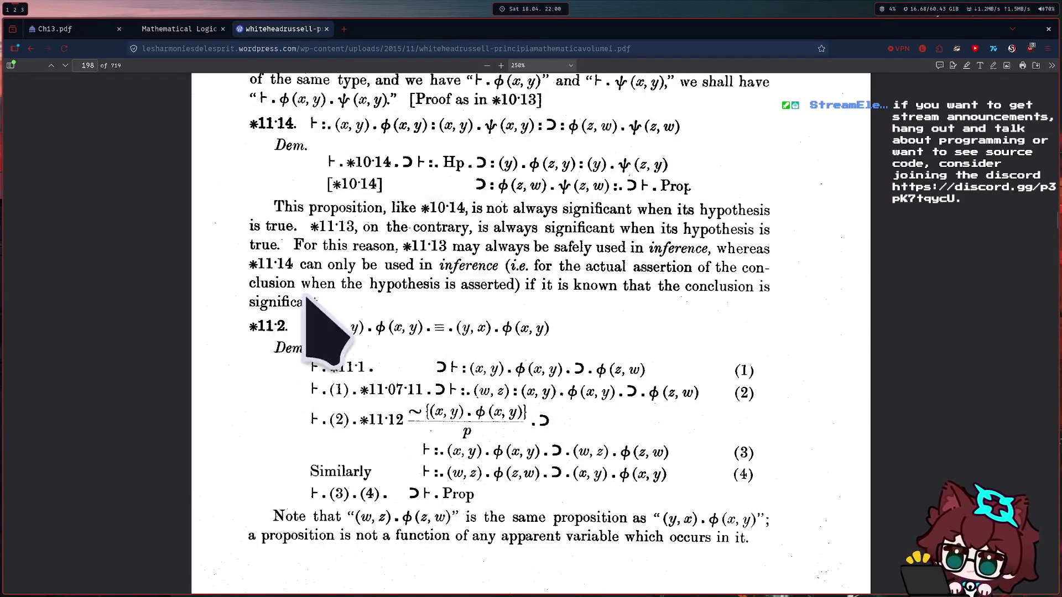
scroll(284, 357, up, 2)
scroll(466, 507, up, 2)
scroll(465, 523, down, 4)
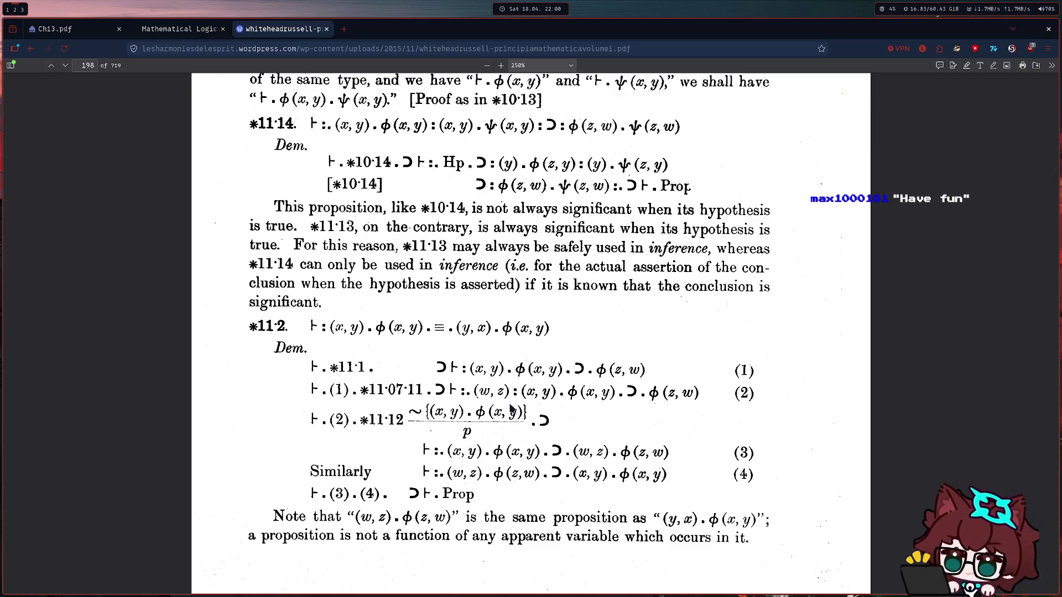
scroll(532, 407, down, 10)
scroll(547, 405, up, 3)
scroll(567, 403, down, 2)
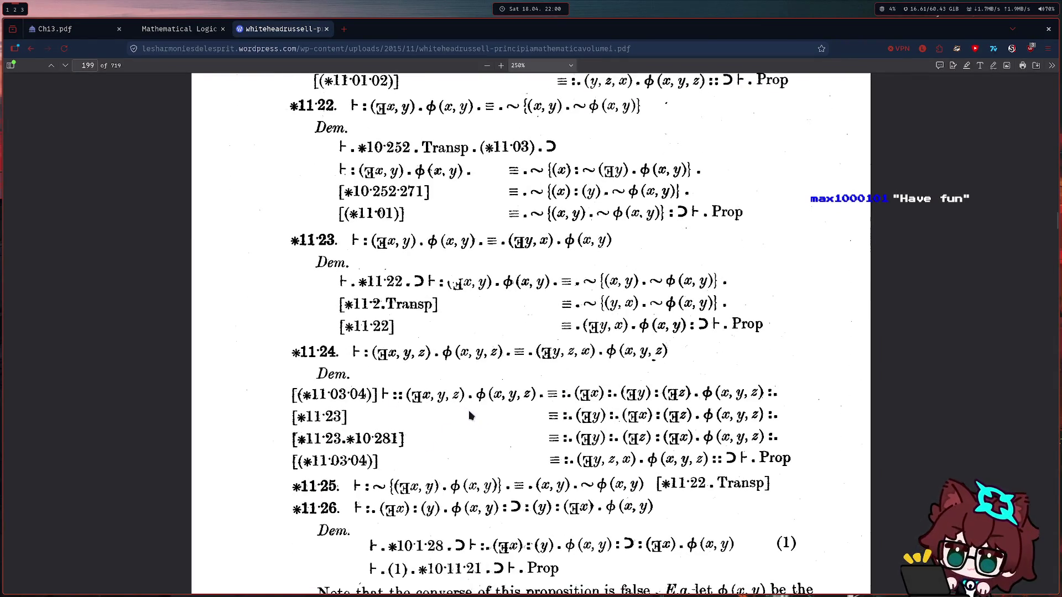
scroll(752, 386, down, 5)
scroll(706, 387, down, 3)
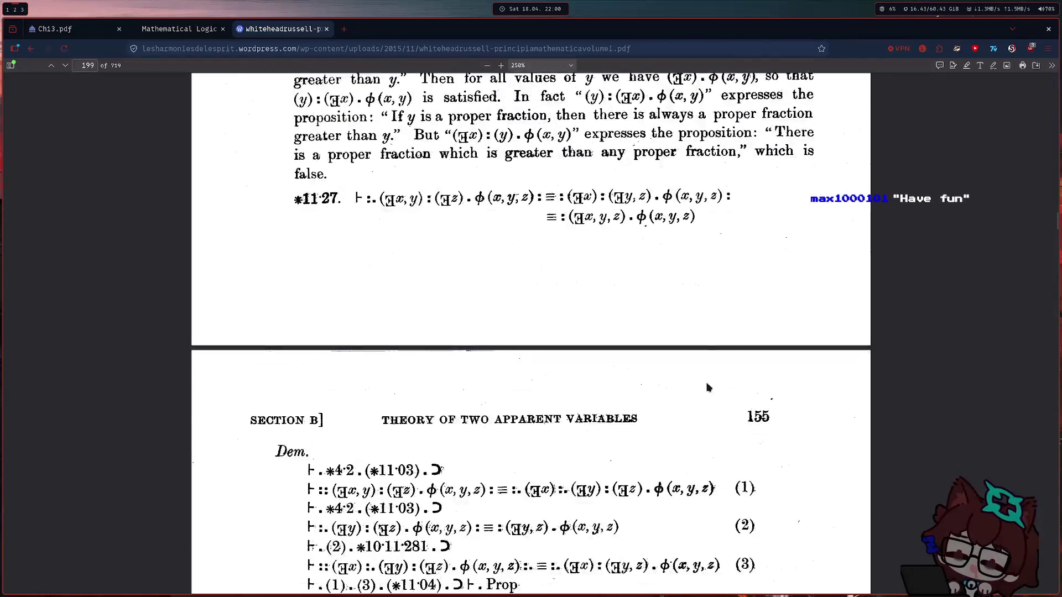
scroll(706, 387, down, 5)
scroll(518, 412, up, 1)
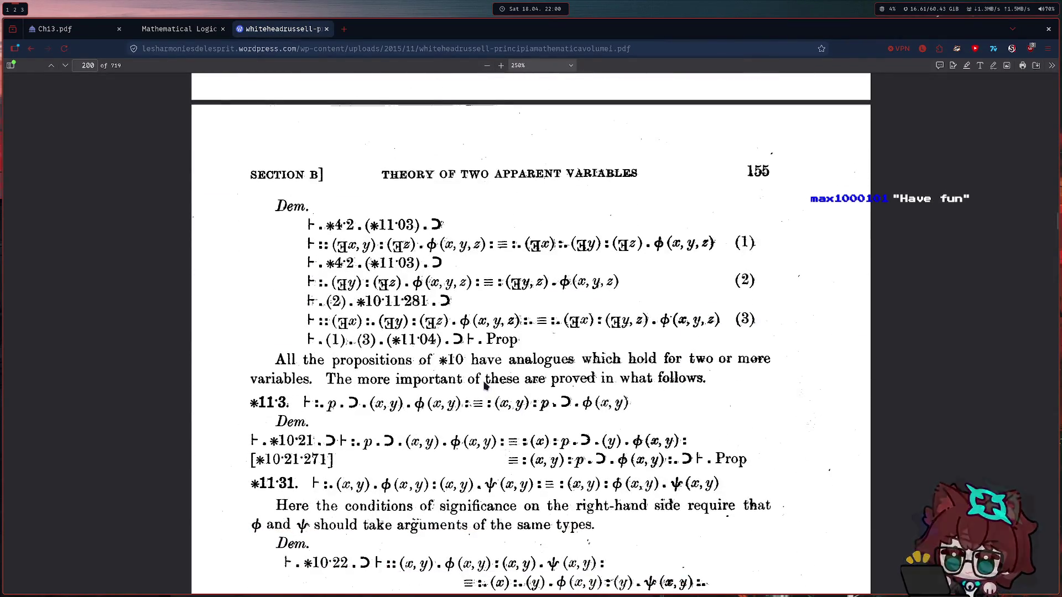
scroll(486, 384, down, 5)
scroll(464, 378, down, 5)
scroll(448, 375, down, 5)
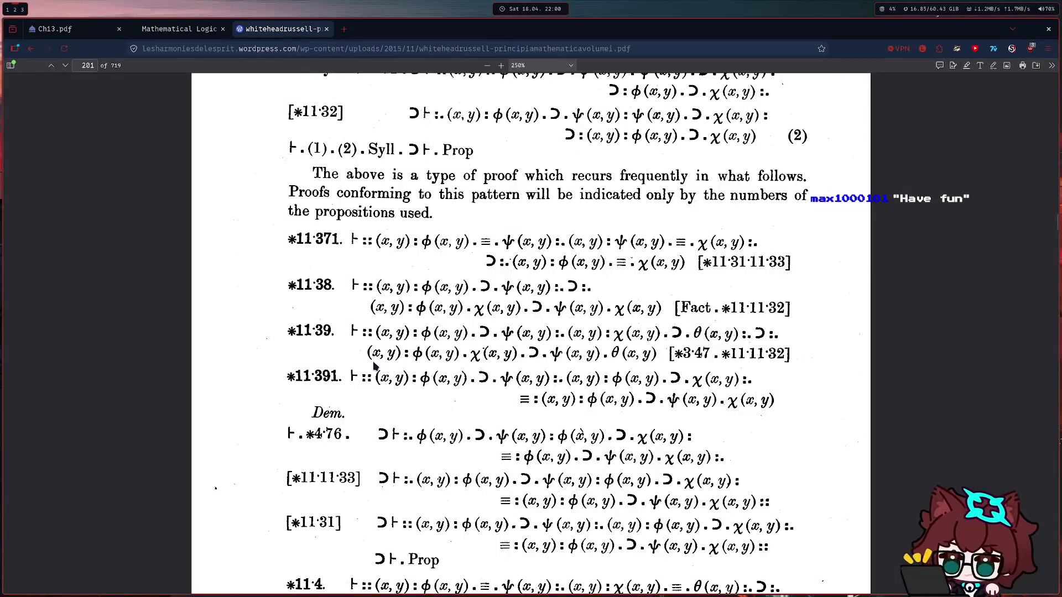
scroll(373, 365, down, 1)
drag(1058, 220, 1058, 268)
scroll(775, 267, down, 3)
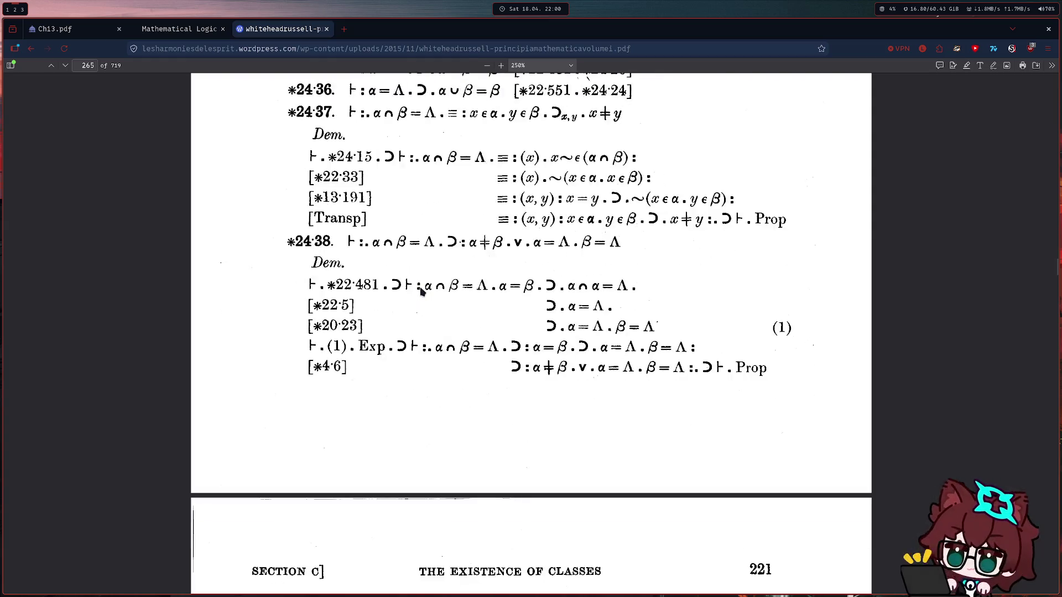
scroll(776, 267, down, 3)
scroll(776, 267, down, 5)
scroll(612, 279, down, 5)
scroll(501, 285, down, 5)
scroll(500, 279, down, 5)
scroll(452, 272, down, 5)
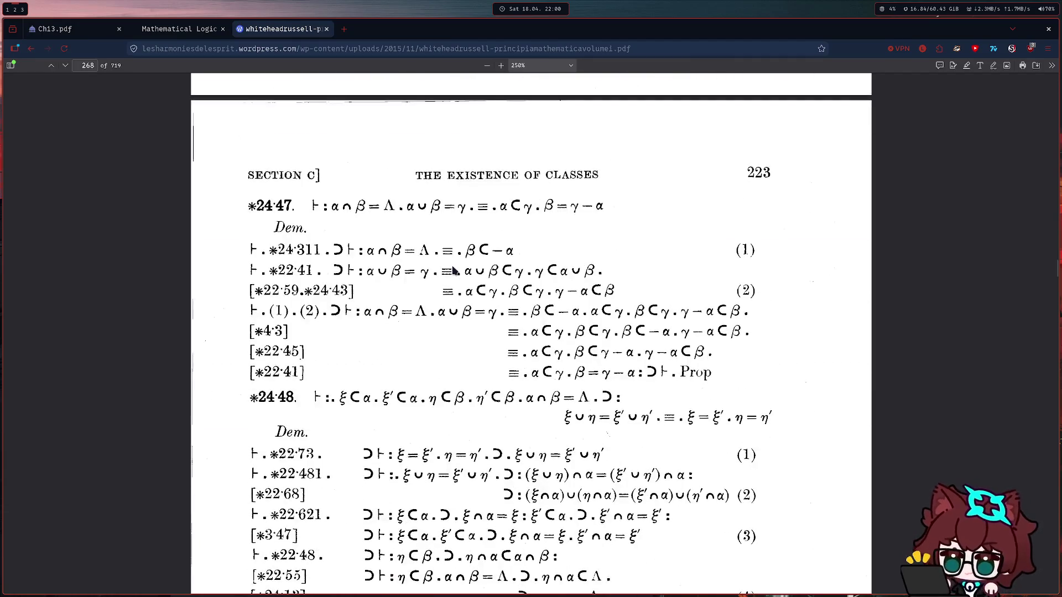
scroll(461, 259, down, 4)
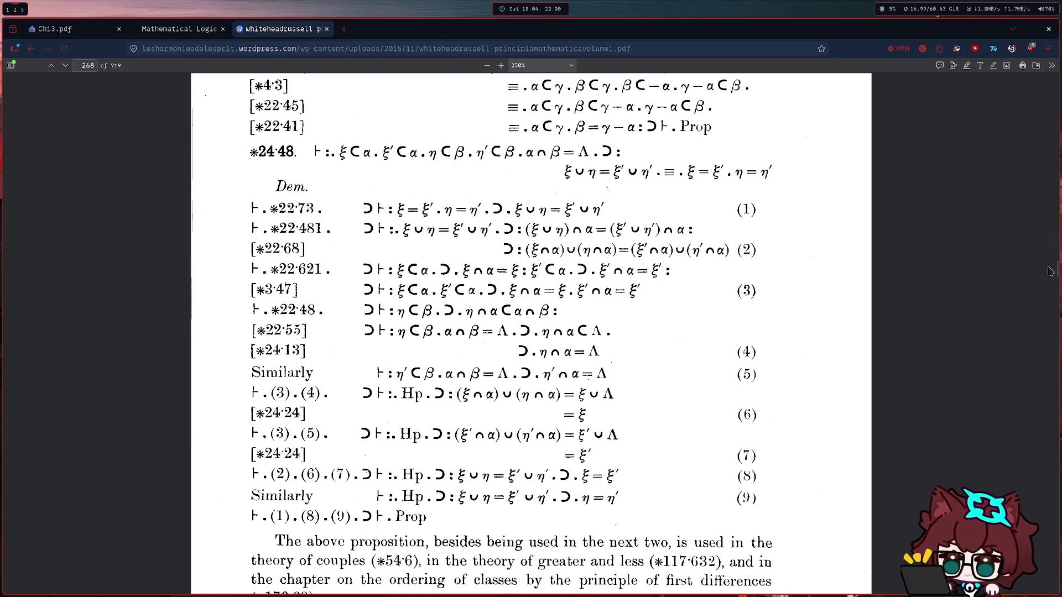
scroll(1057, 277, down, 10)
scroll(1056, 276, down, 15)
scroll(1057, 277, down, 7)
scroll(1057, 277, down, 10)
scroll(1056, 276, down, 10)
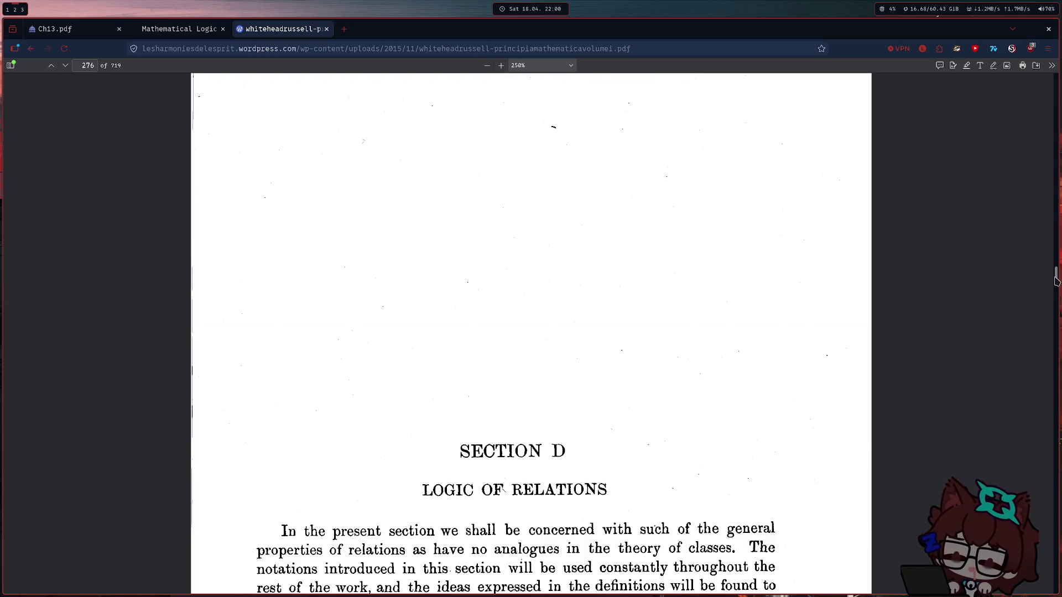
drag(1056, 279, 1053, 291)
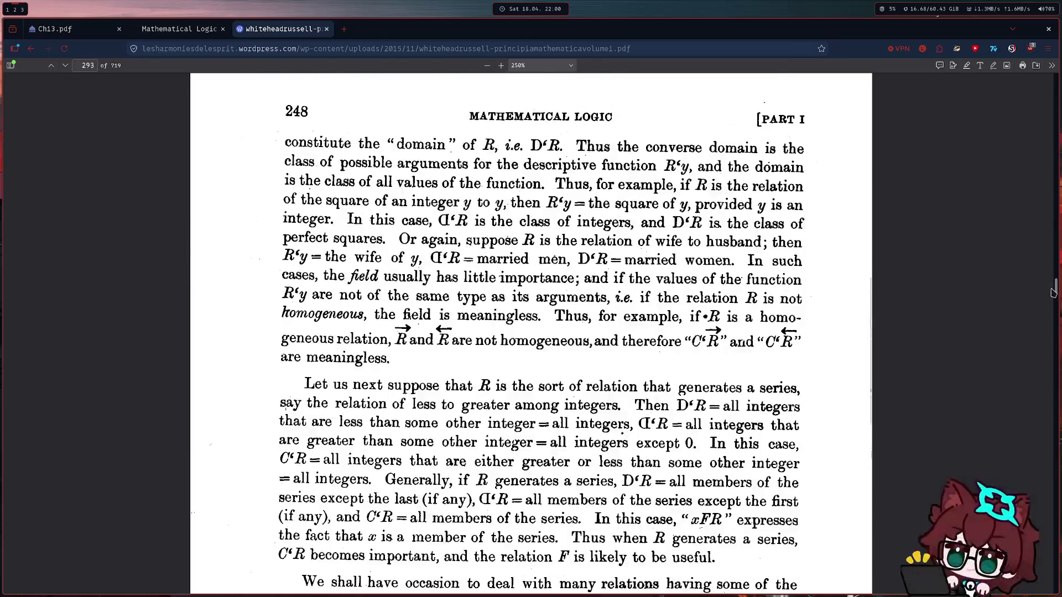
drag(1053, 291, 1039, 435)
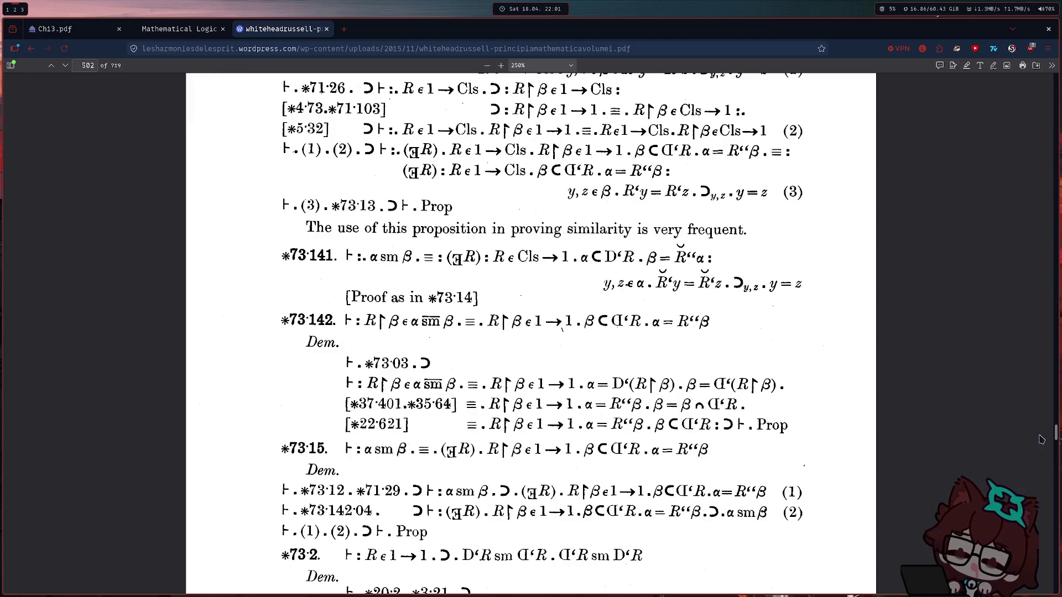
drag(1039, 435, 1041, 496)
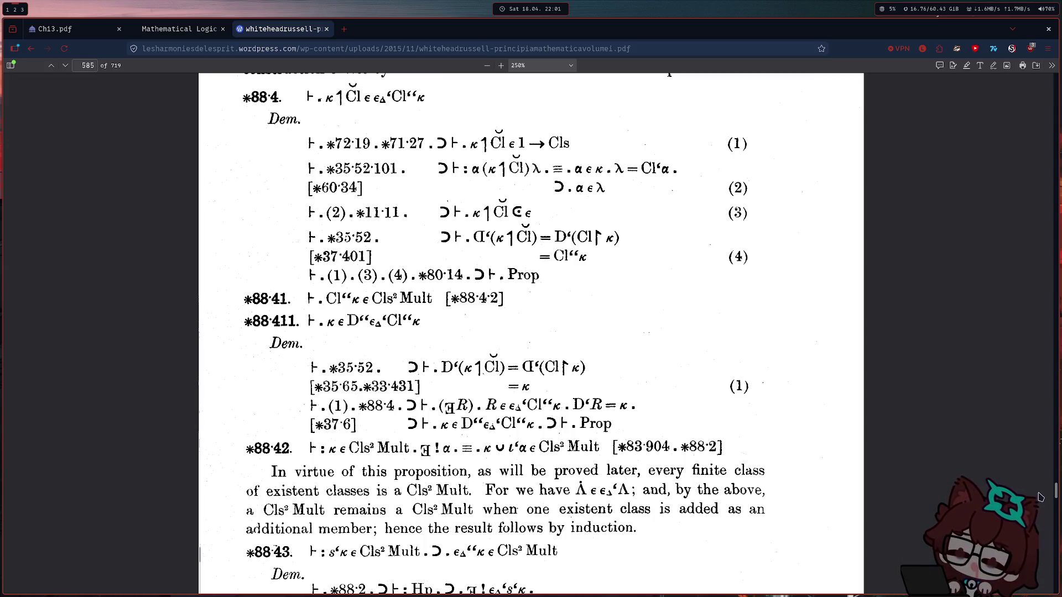
drag(1041, 497, 1043, 544)
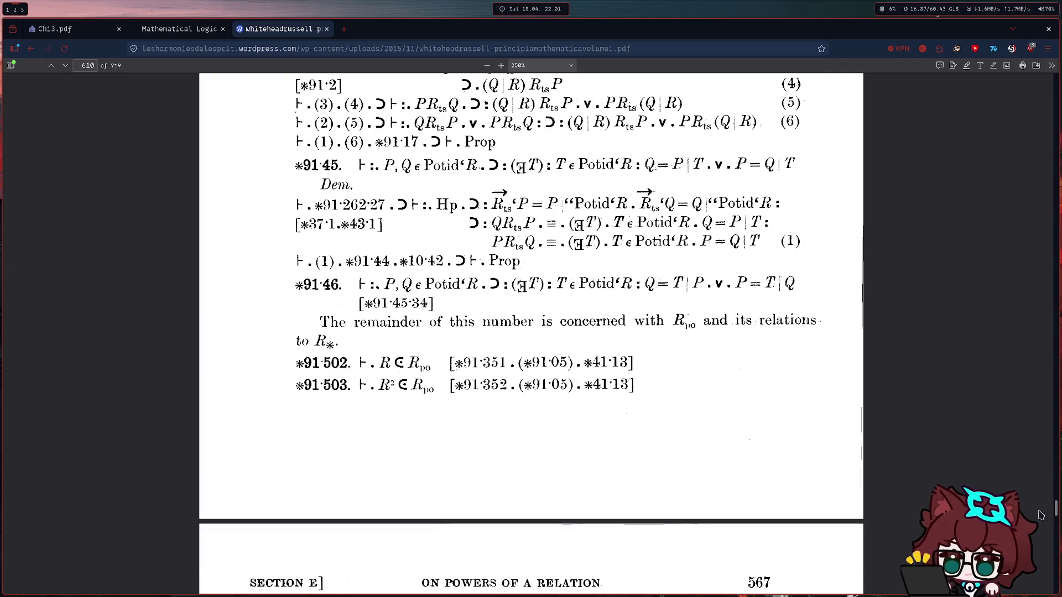
drag(1043, 545, 1051, 562)
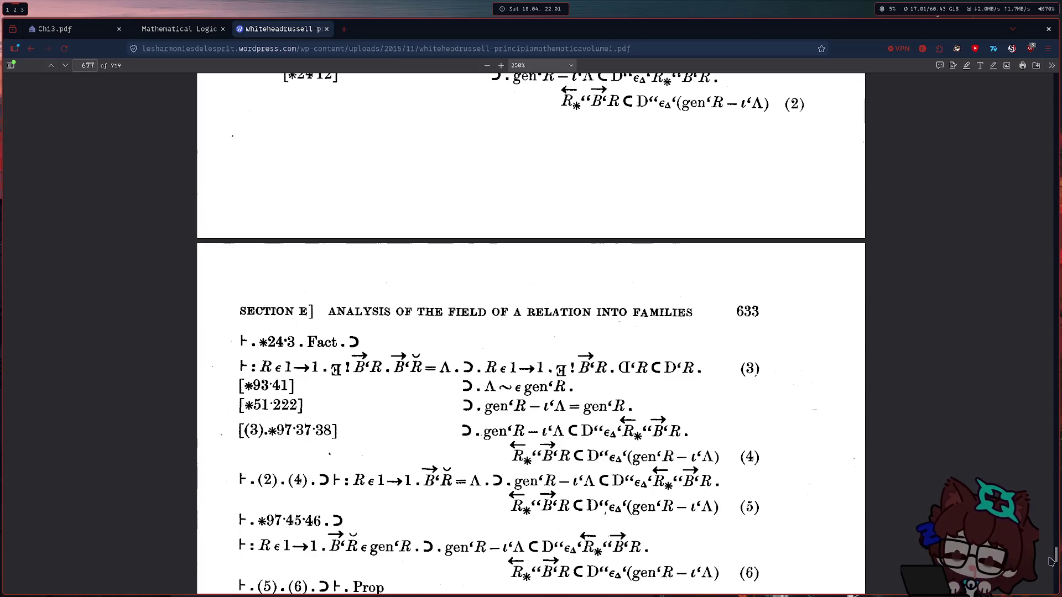
drag(1051, 561, 1057, 574)
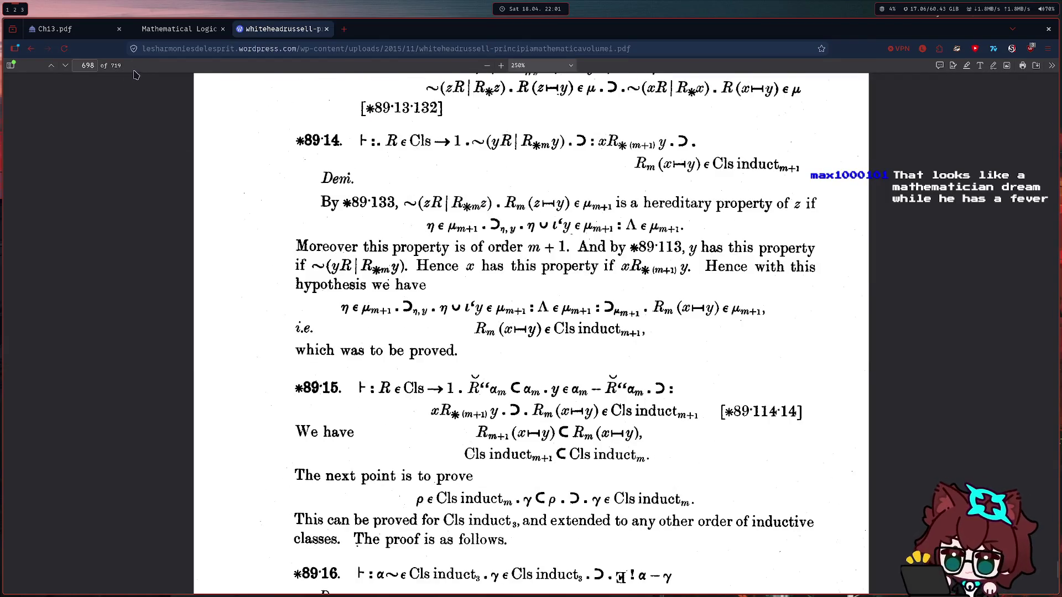
ctrl+scroll(399, 281, down, 3)
ctrl+scroll(407, 288, up, 1)
scroll(410, 291, up, 1)
scroll(409, 290, up, 3)
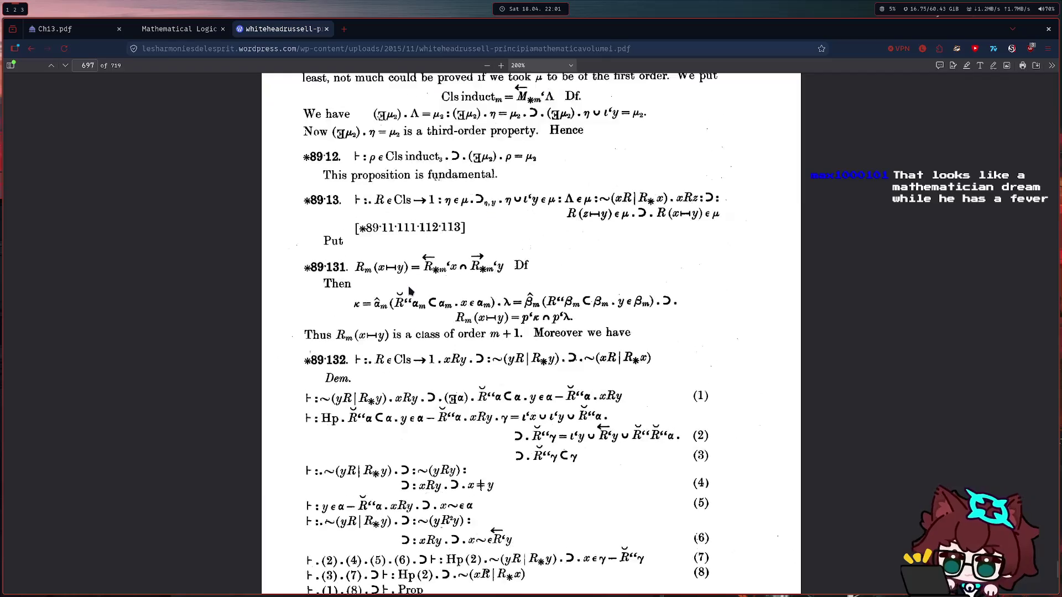
scroll(409, 290, up, 1)
scroll(410, 290, up, 2)
scroll(409, 290, up, 5)
scroll(409, 291, up, 4)
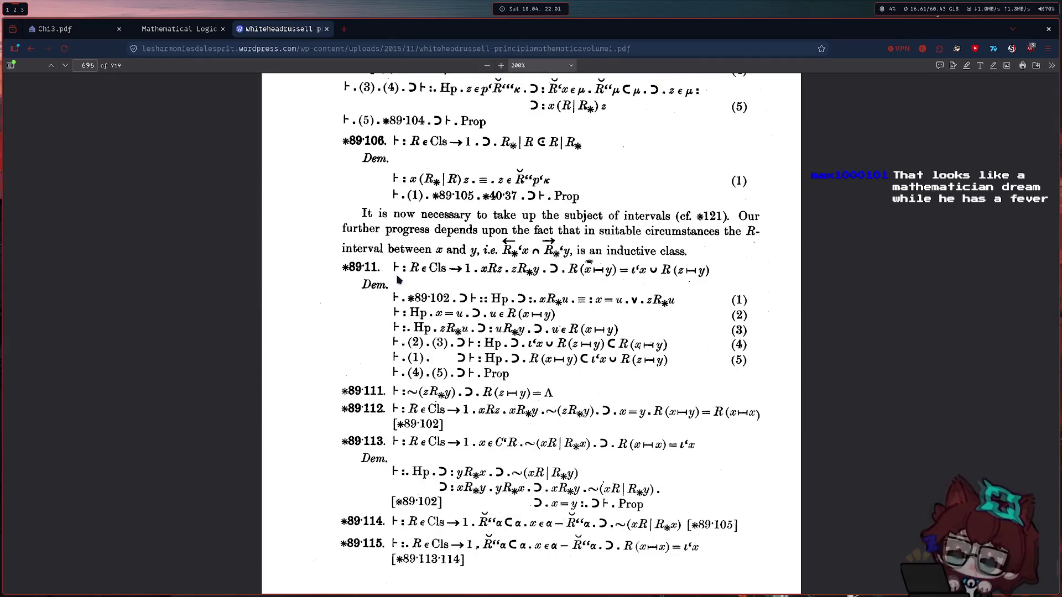
scroll(409, 290, up, 10)
scroll(409, 290, up, 6)
scroll(410, 291, down, 7)
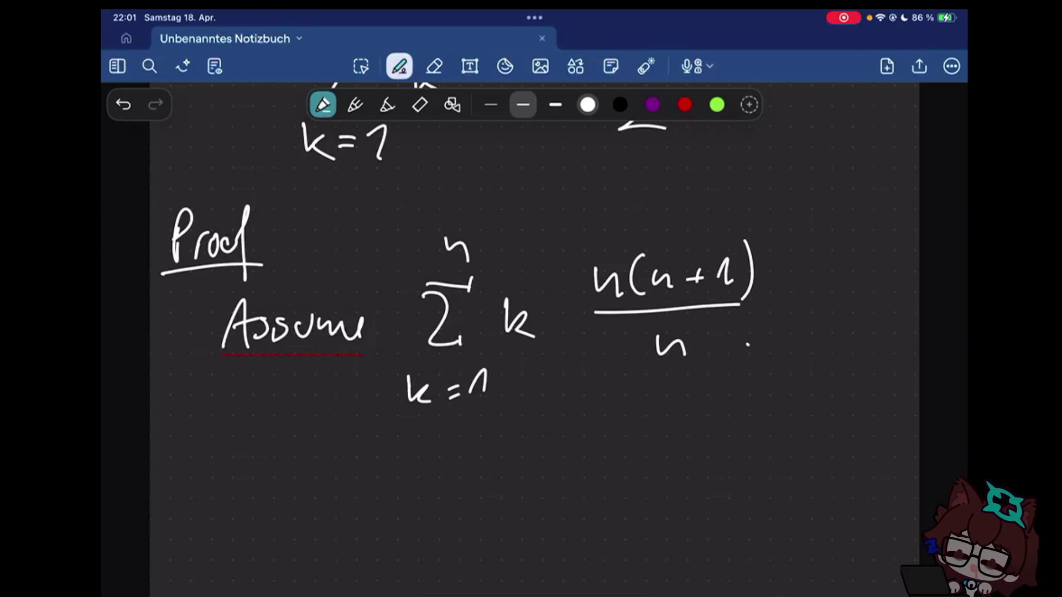
scroll(531, 332, down, 3)
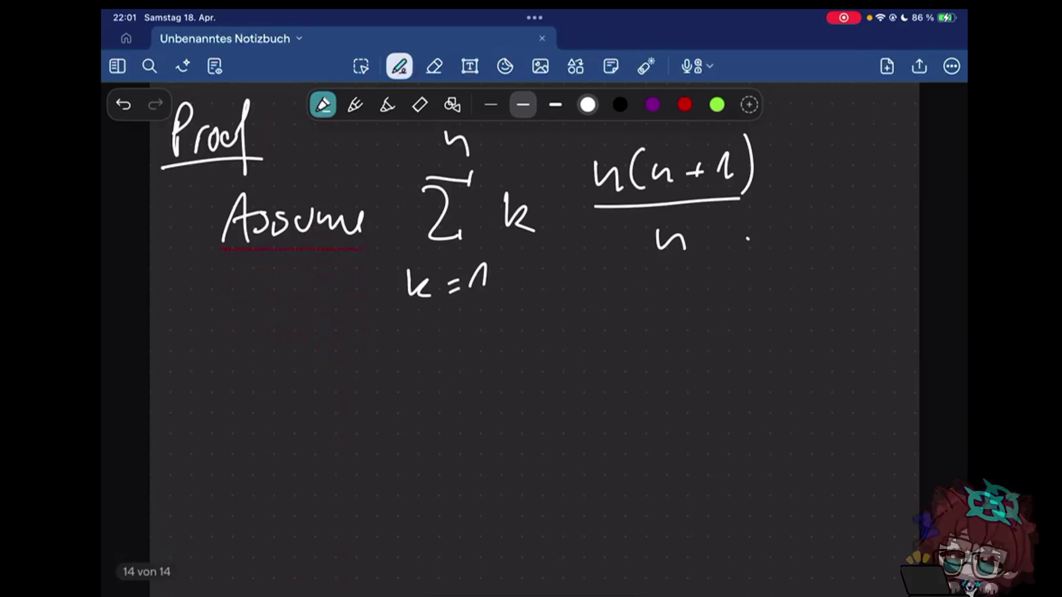
scroll(531, 332, down, 1)
scroll(531, 332, down, 1)
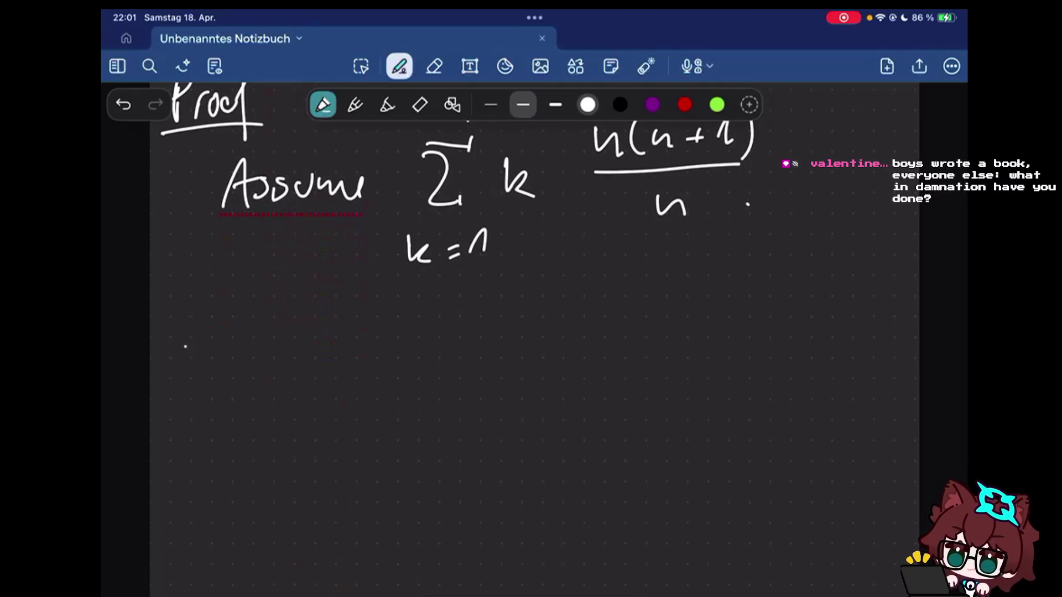
- Write a sigma with summand k below the assumption, redrawing the misplaced sigma
drag(243, 315, 222, 395)
key(ctrl+z)
mouse_move(191, 337)
mouse_down()
mouse_move(256, 335)
mouse_move(236, 397)
mouse_up()
drag(269, 347, 267, 386)
drag(287, 362, 294, 387)
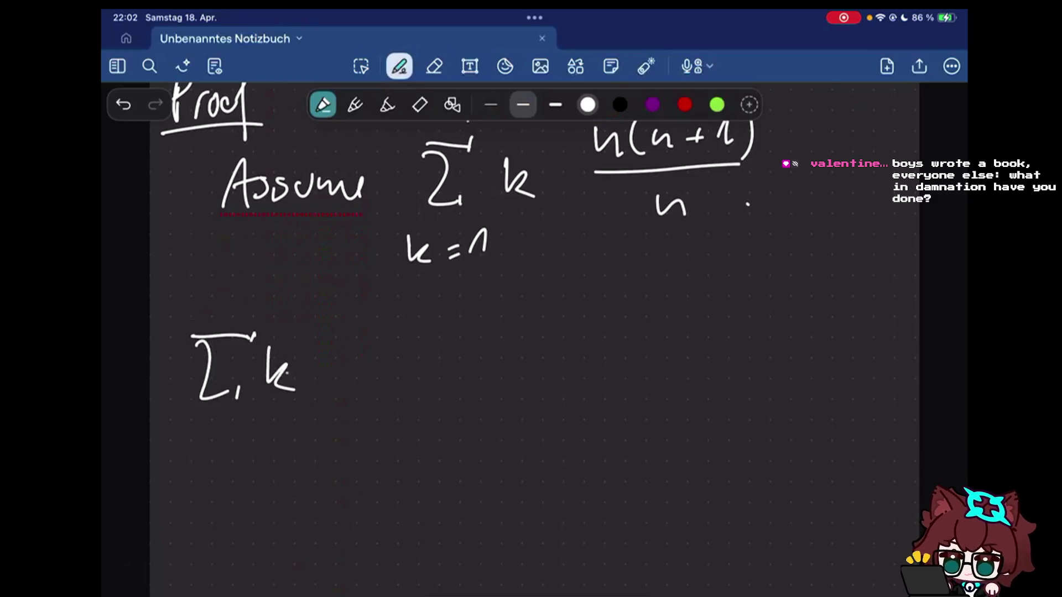
- Add the limits k=1 below and n+1 above the sigma, undoing the stray circle
key(e)
key(p)
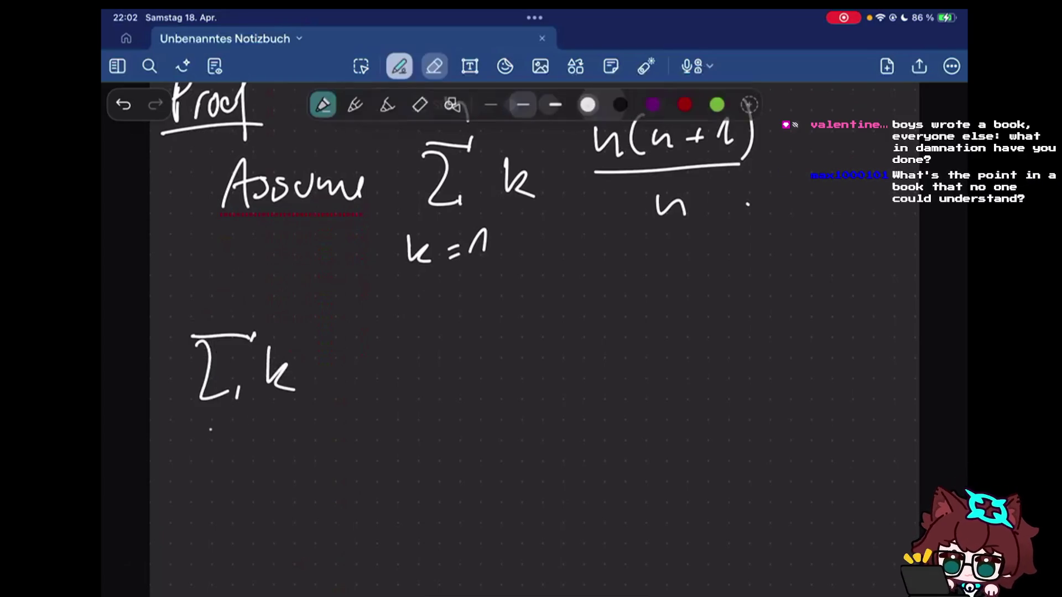
drag(194, 419, 218, 449)
drag(234, 433, 251, 442)
drag(257, 431, 275, 449)
mouse_move(196, 290)
mouse_down()
mouse_move(199, 318)
mouse_move(243, 305)
mouse_move(232, 307)
mouse_up()
mouse_move(249, 300)
mouse_down()
mouse_move(261, 288)
mouse_move(257, 264)
mouse_up()
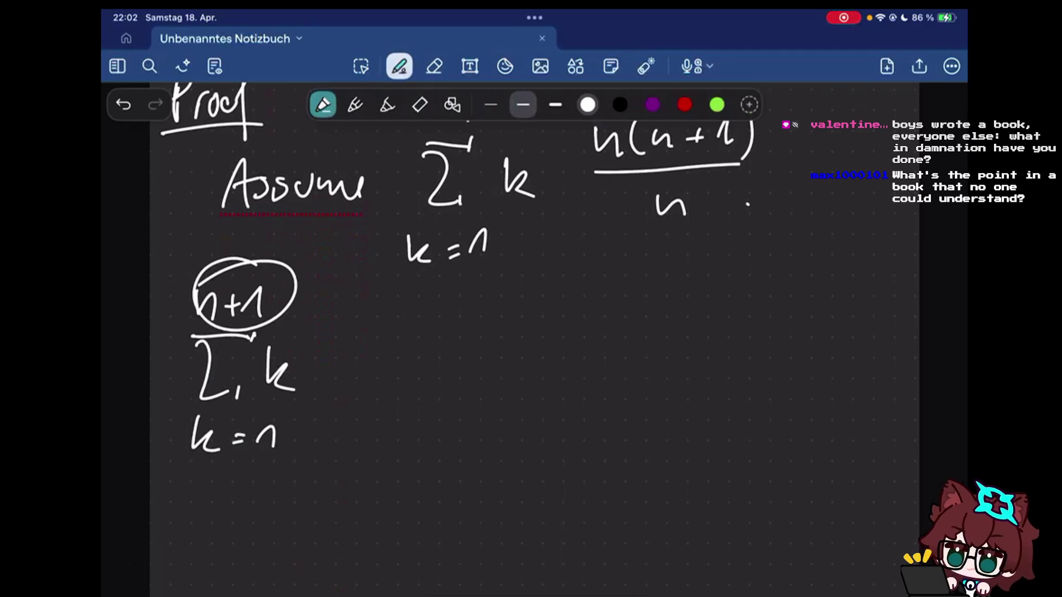
key(ctrl+z)
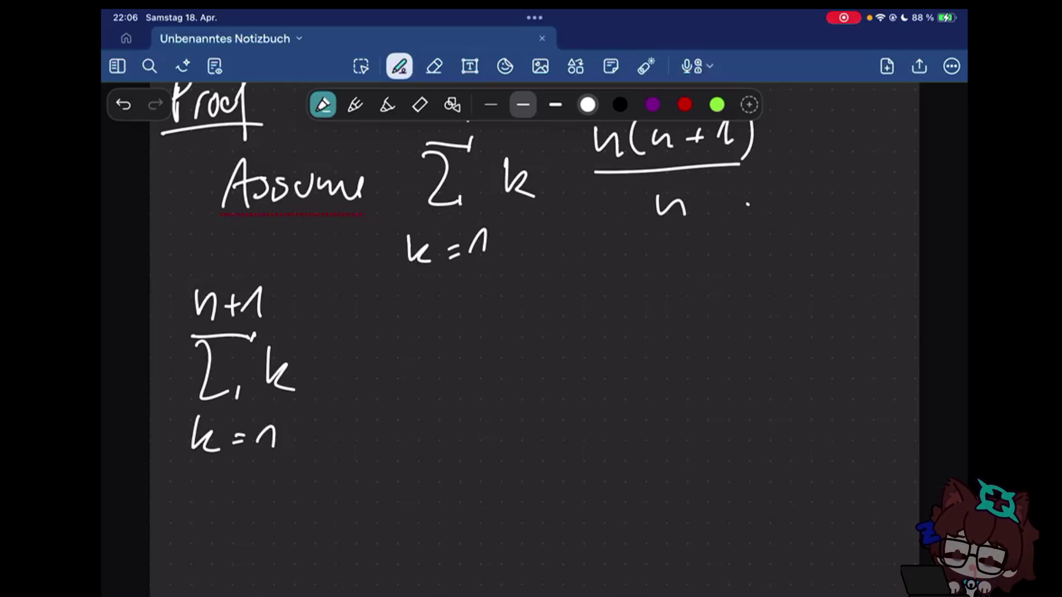
- Write an equals sign after the sum and start a second sigma
drag(347, 365, 376, 365)
drag(347, 374, 381, 374)
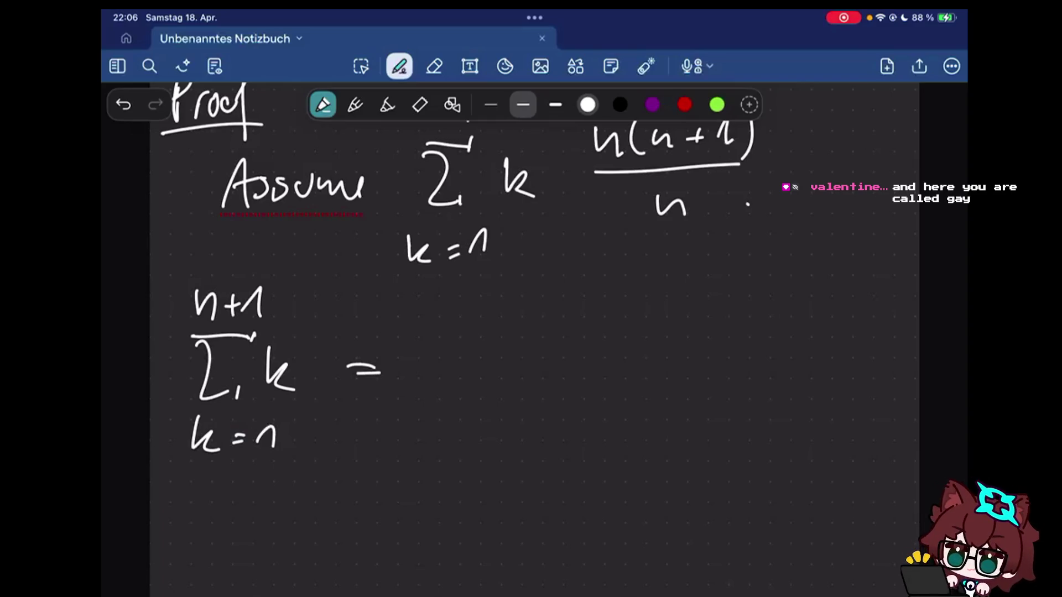
scroll(531, 333, up, 2)
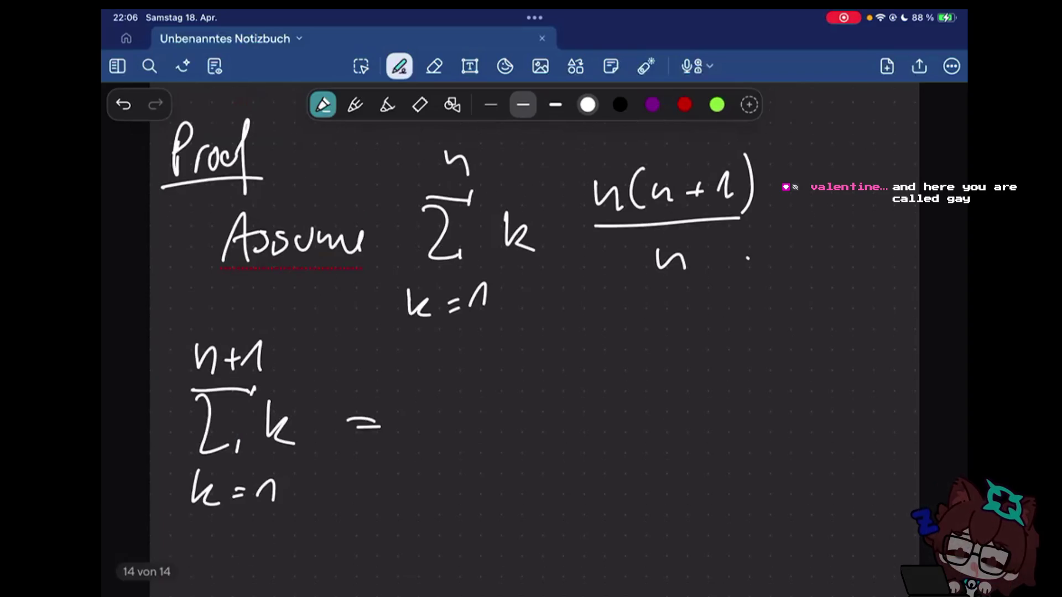
scroll(531, 332, down, 1)
scroll(532, 332, down, 1)
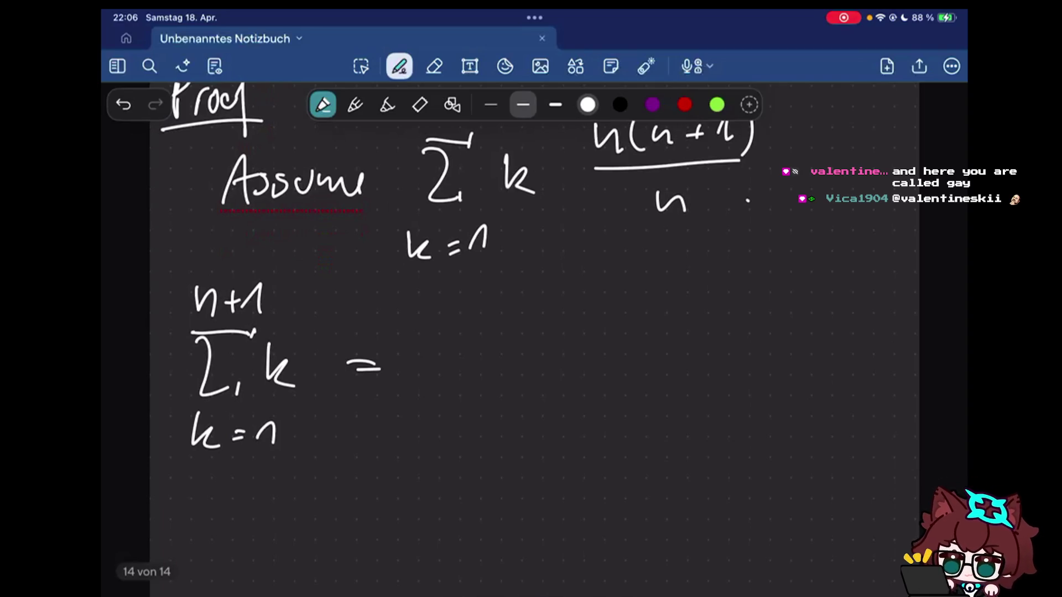
drag(472, 349, 456, 392)
- Give the second sigma the limits k=1 to n and the summand k
mouse_move(400, 415)
mouse_down()
mouse_move(419, 445)
mouse_move(452, 426)
mouse_up()
drag(440, 437, 480, 418)
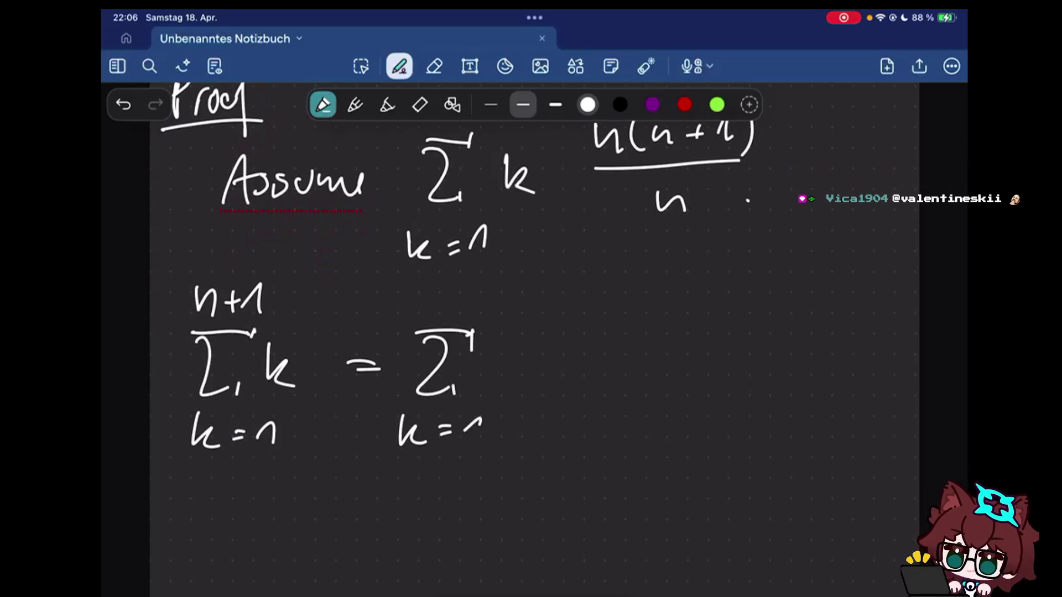
drag(440, 317, 464, 315)
drag(490, 349, 514, 386)
drag(459, 298, 465, 319)
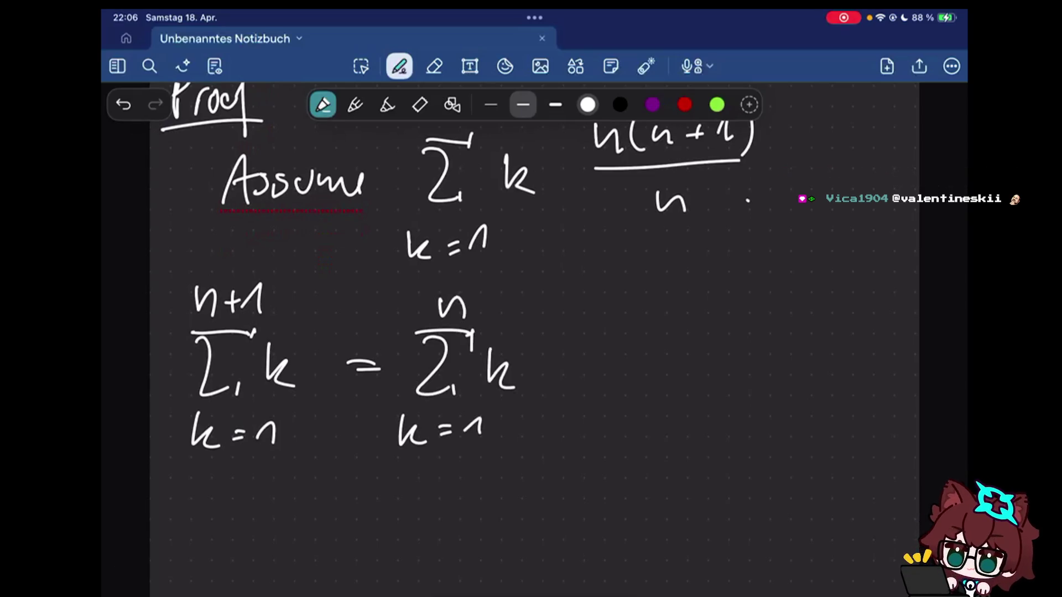
- Add '+ n+1' after the second sum and begin the next line with an equals sign
drag(566, 365, 599, 366)
drag(583, 349, 584, 380)
mouse_move(629, 377)
mouse_down()
mouse_move(651, 357)
mouse_move(678, 365)
mouse_up()
drag(669, 355, 670, 376)
drag(685, 359, 697, 377)
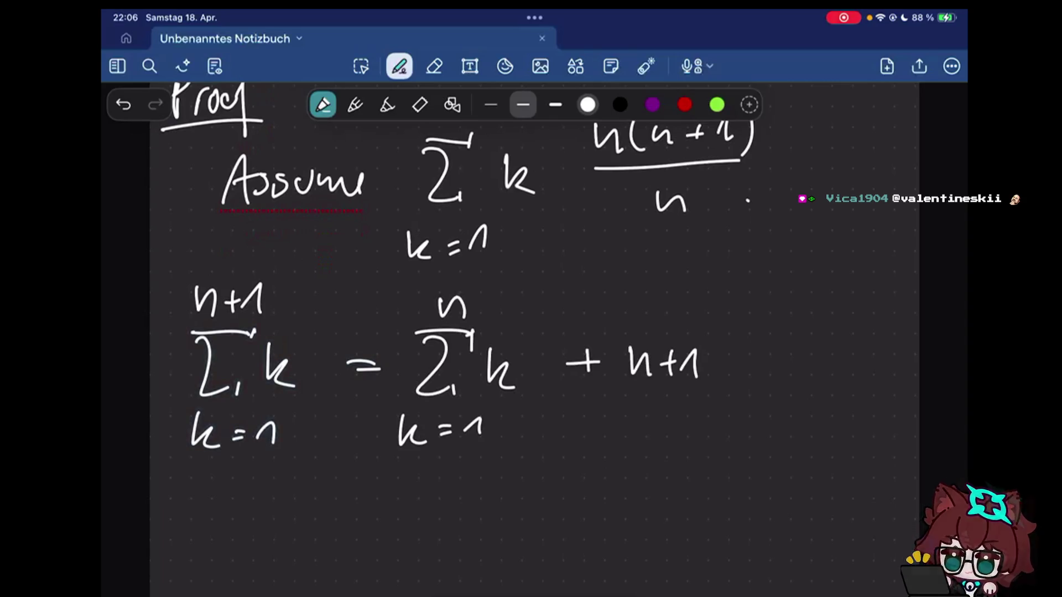
scroll(531, 332, down, 3)
mouse_move(347, 433)
mouse_down()
mouse_move(373, 431)
mouse_move(373, 440)
mouse_up()
scroll(532, 332, up, 4)
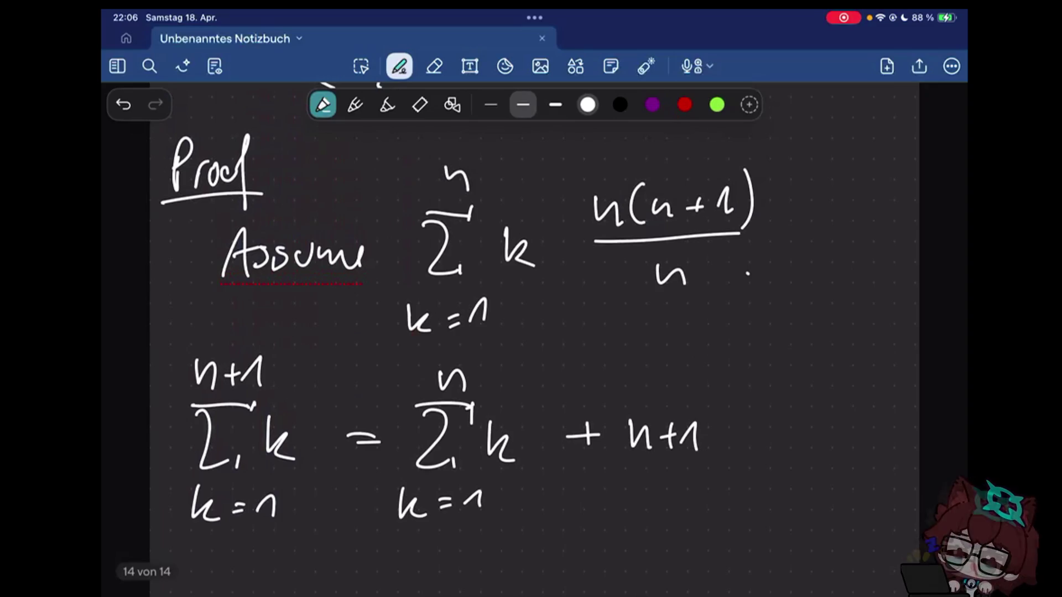
drag(853, 233, 801, 243)
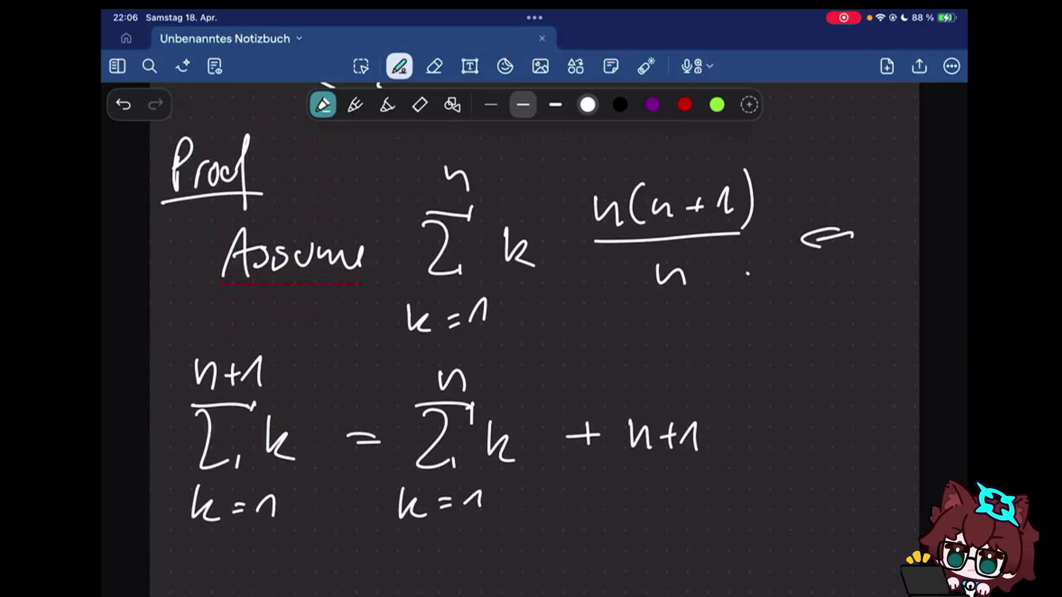
scroll(531, 332, down, 2)
scroll(531, 332, down, 1)
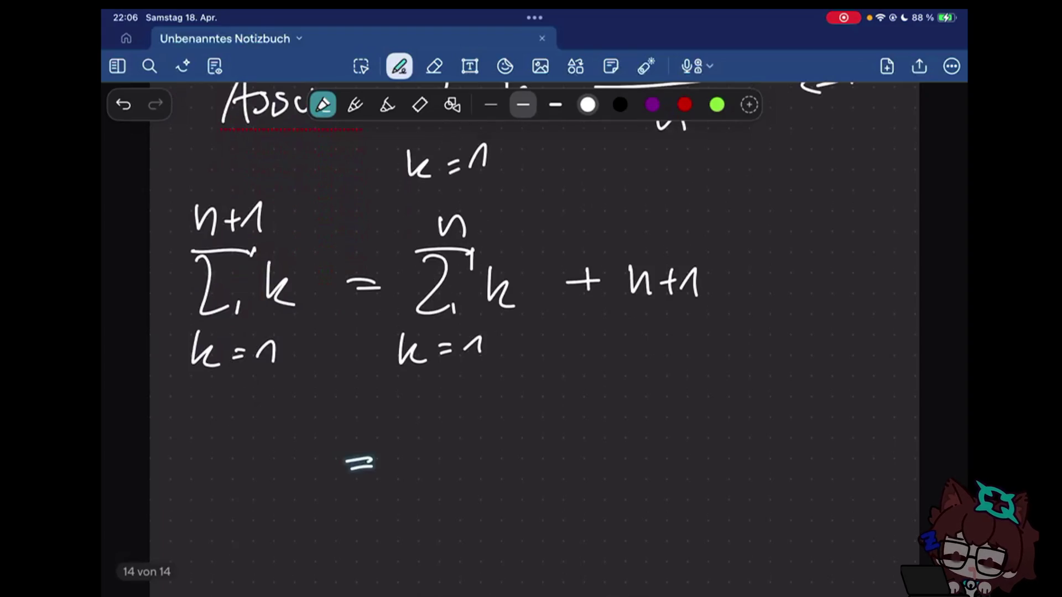
scroll(531, 332, up, 1)
scroll(532, 332, down, 2)
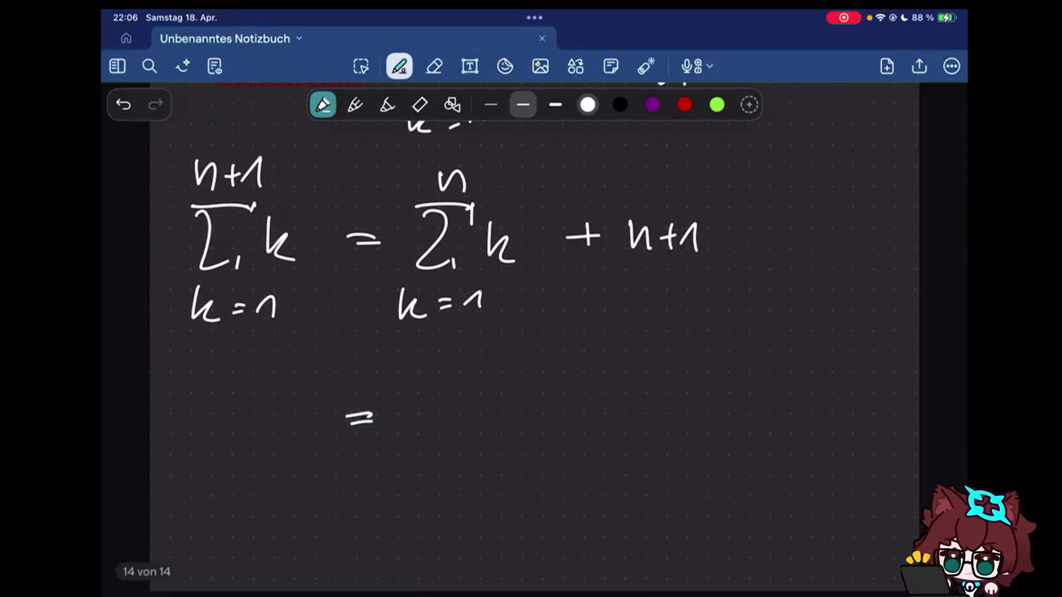
scroll(531, 331, up, 4)
- Write '=' and the numerator n(n+1) with a fraction bar beneath
drag(546, 277, 572, 276)
drag(548, 286, 573, 284)
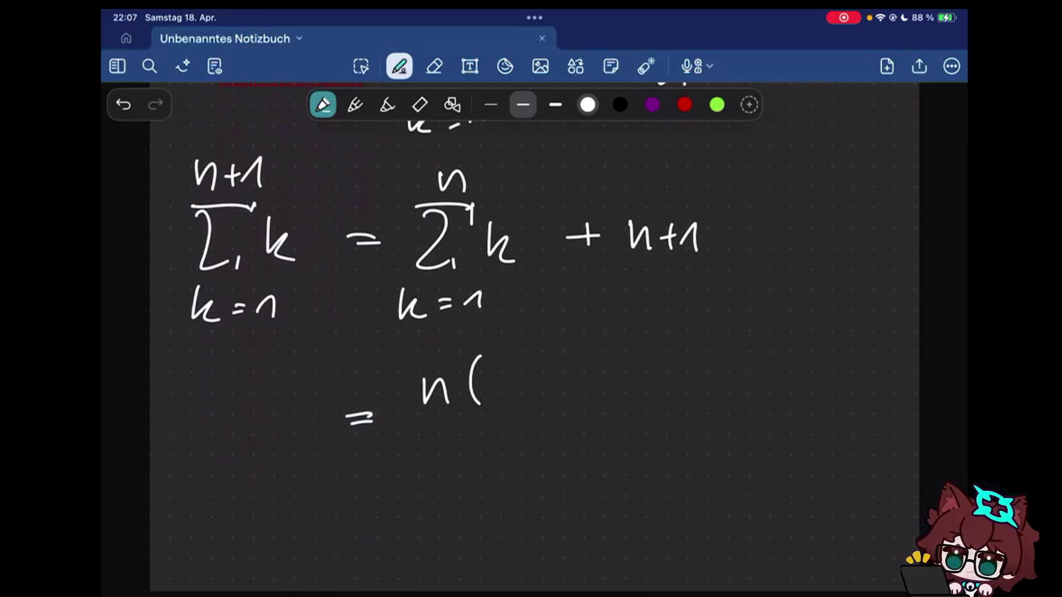
drag(493, 397, 520, 390)
drag(523, 384, 540, 381)
drag(547, 378, 564, 390)
drag(571, 355, 576, 405)
drag(421, 425, 568, 419)
- Complete the line as n(n+1)/2 + n+1 with the denominator 2
drag(474, 448, 516, 470)
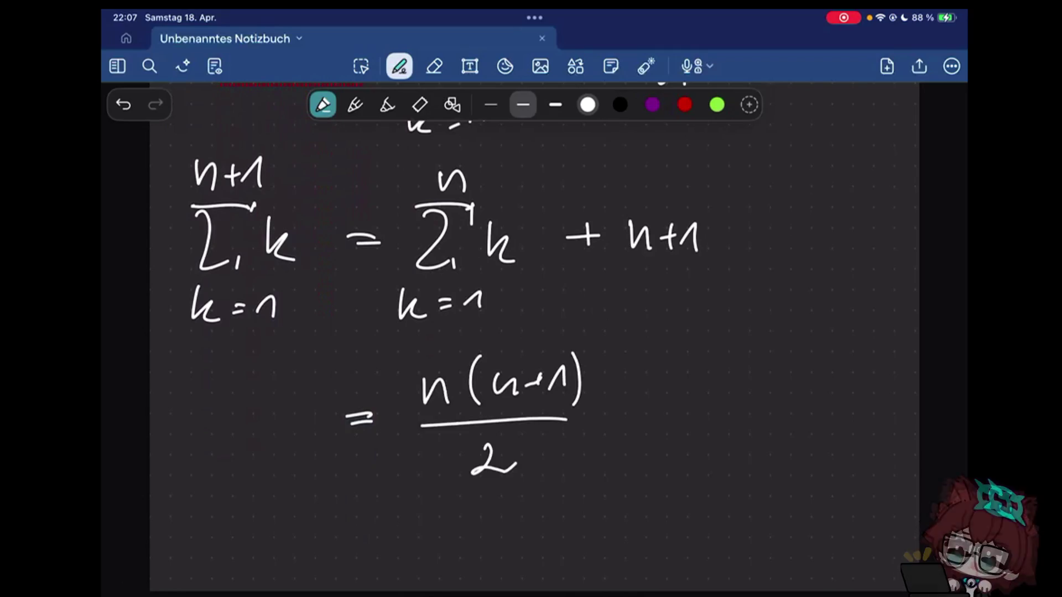
mouse_move(618, 416)
mouse_down()
mouse_move(644, 417)
mouse_move(629, 430)
mouse_up()
drag(683, 400, 703, 419)
drag(707, 408, 717, 405)
drag(725, 406, 749, 420)
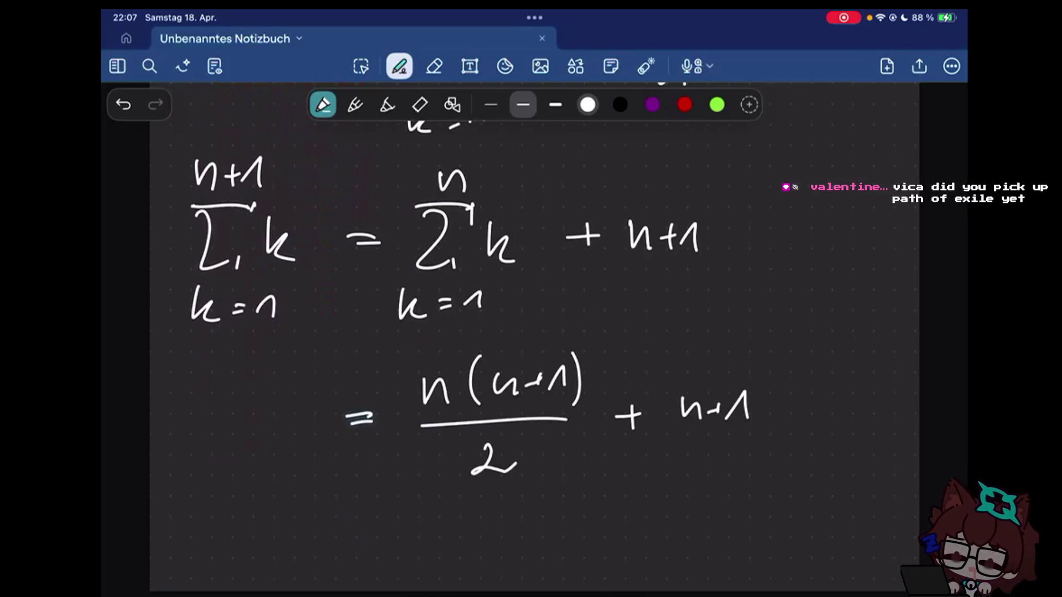
click(682, 380)
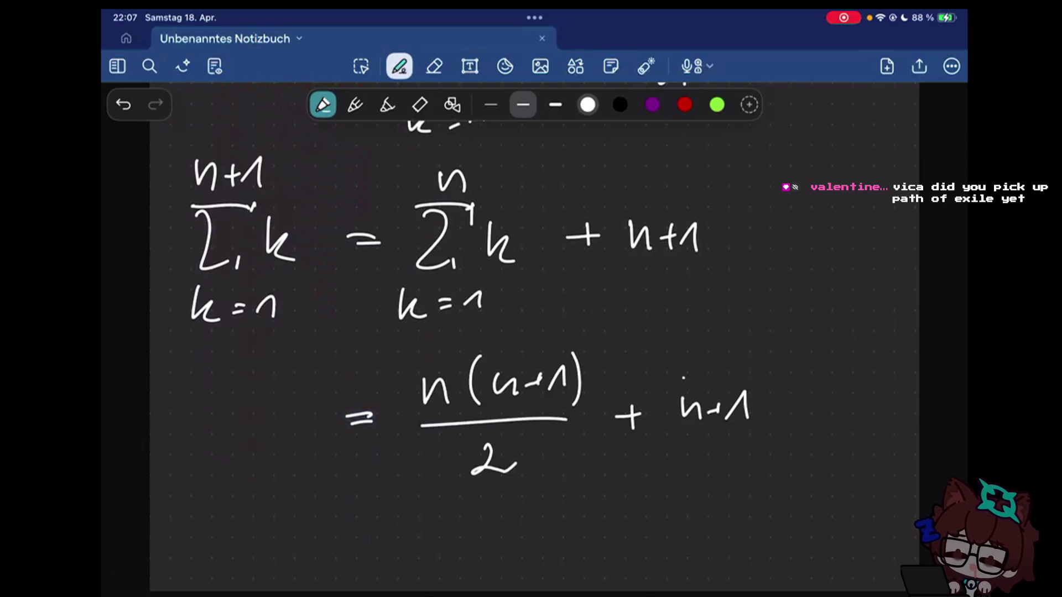
click(686, 382)
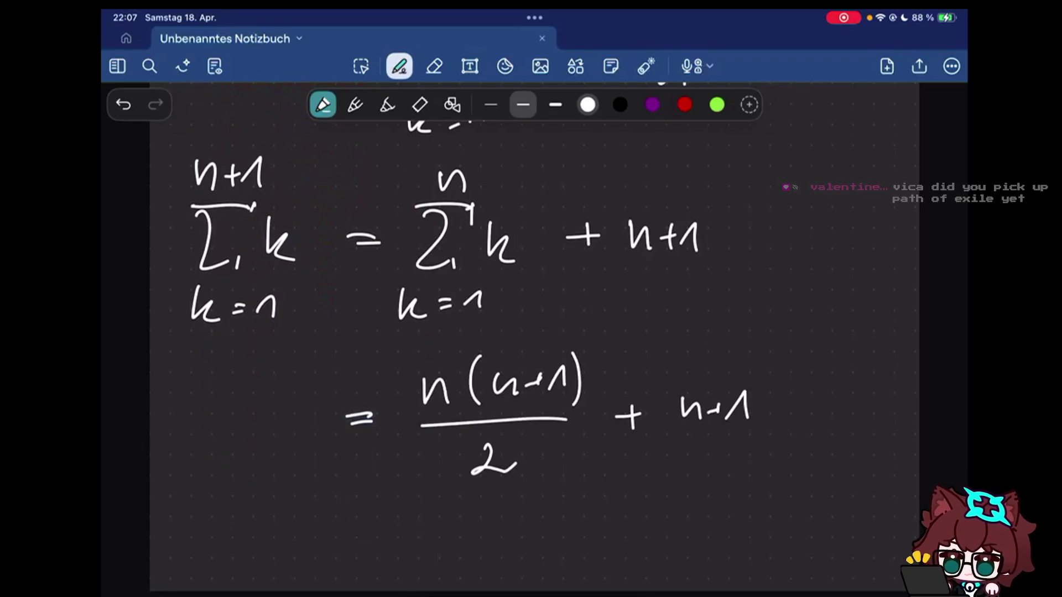
scroll(531, 332, down, 1)
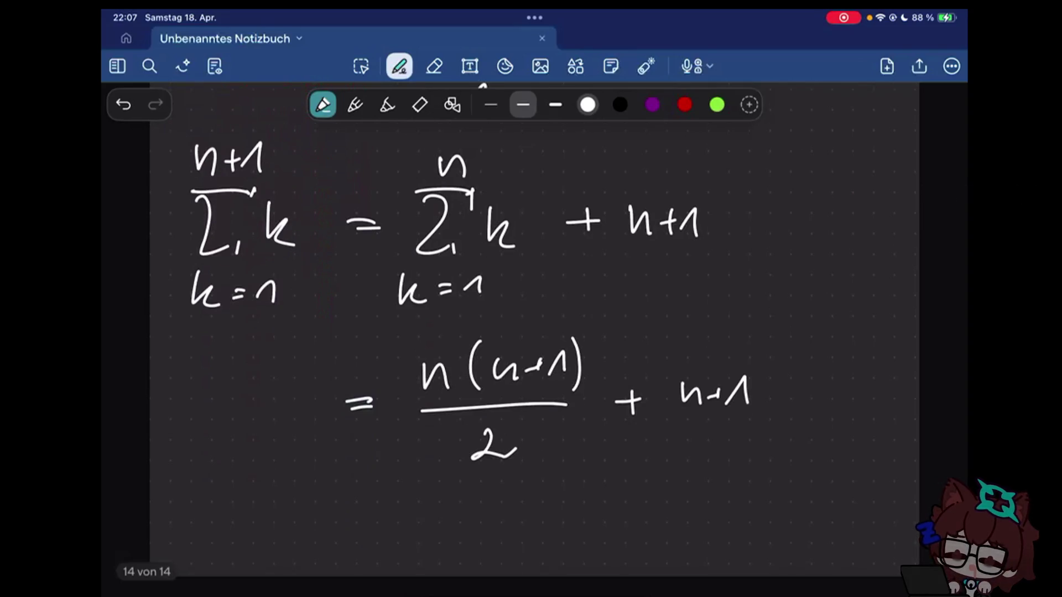
scroll(531, 333, down, 5)
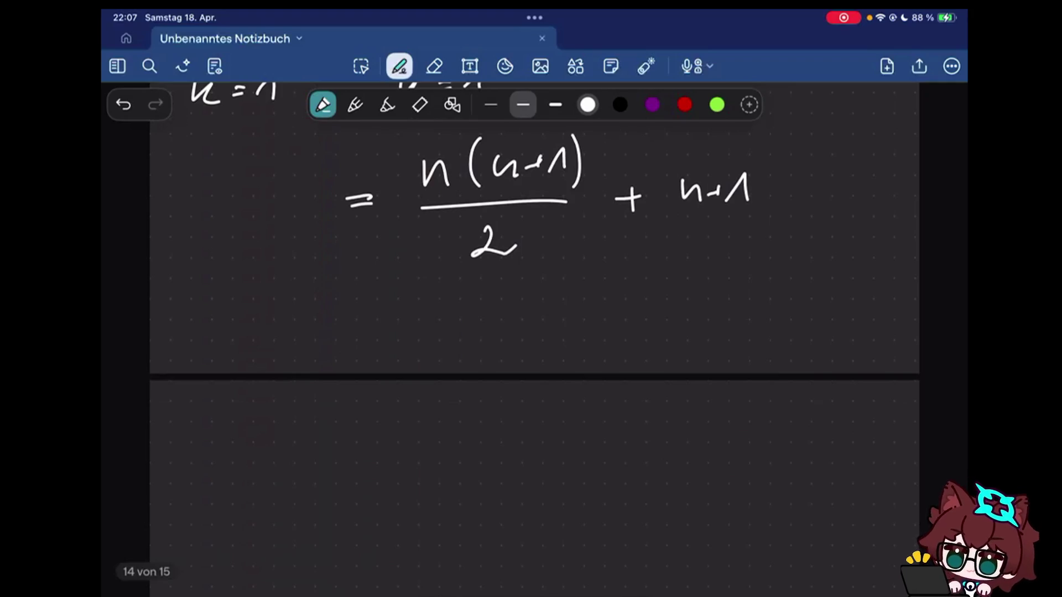
- Start the next line with '= n(n+1) +' for the common-denominator numerator
drag(337, 321, 368, 323)
drag(335, 328, 372, 330)
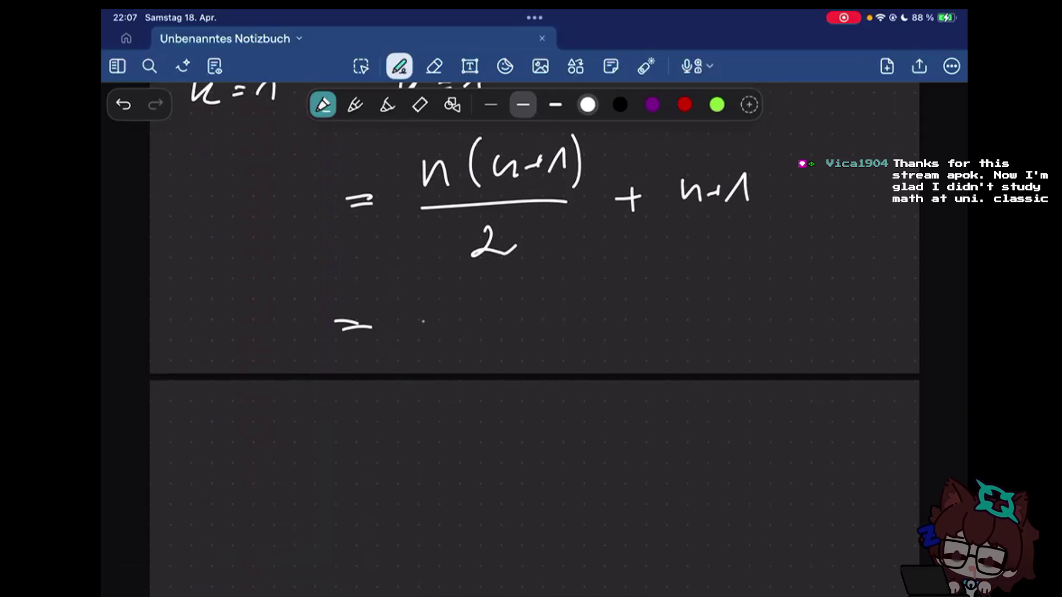
drag(417, 313, 443, 315)
mouse_move(458, 283)
mouse_down()
mouse_move(459, 317)
mouse_move(490, 296)
mouse_up()
drag(497, 302, 514, 300)
drag(522, 296, 541, 307)
drag(554, 282, 560, 312)
drag(585, 300, 656, 309)
- Finish the numerator as n(n+1) + 2n+2 and put it over 2
key(e)
key(p)
mouse_move(668, 282)
mouse_down()
mouse_move(665, 311)
mouse_move(706, 297)
mouse_up()
drag(697, 286, 697, 307)
drag(713, 284, 745, 305)
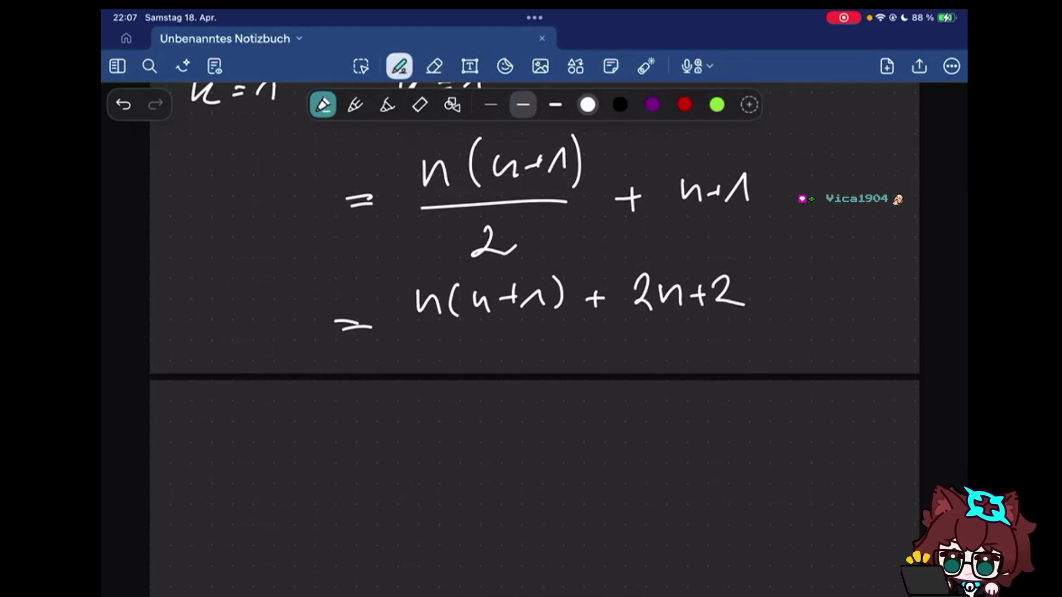
drag(401, 337, 740, 323)
drag(563, 342, 590, 363)
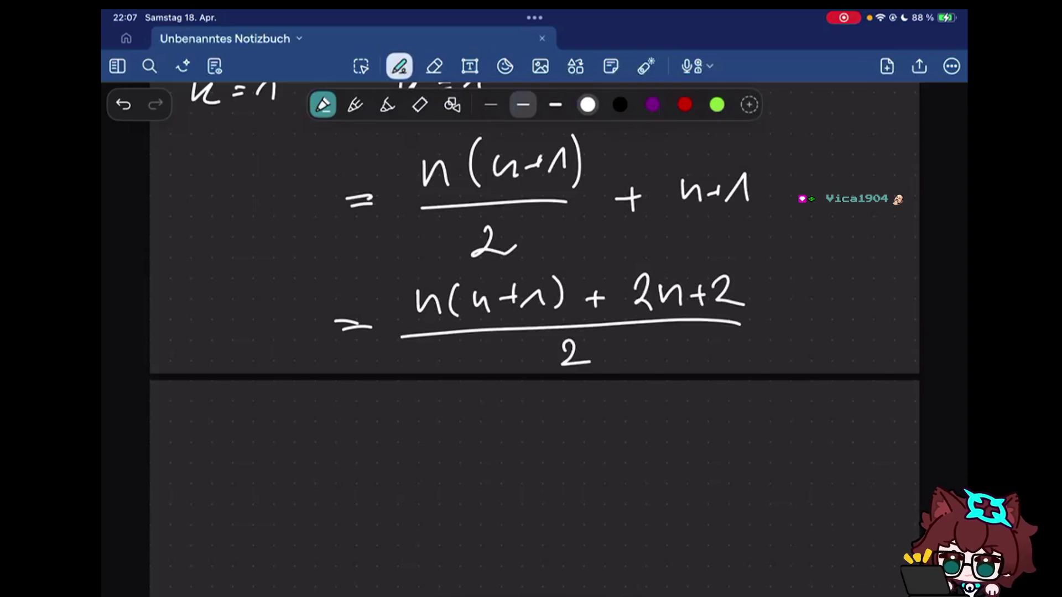
- Trial-rewrite n+1 above as 2(n+1)/2, erase it, and write '=' on page 15
drag(652, 182, 669, 207)
drag(674, 171, 672, 209)
drag(747, 171, 748, 207)
drag(651, 226, 743, 217)
drag(694, 233, 727, 248)
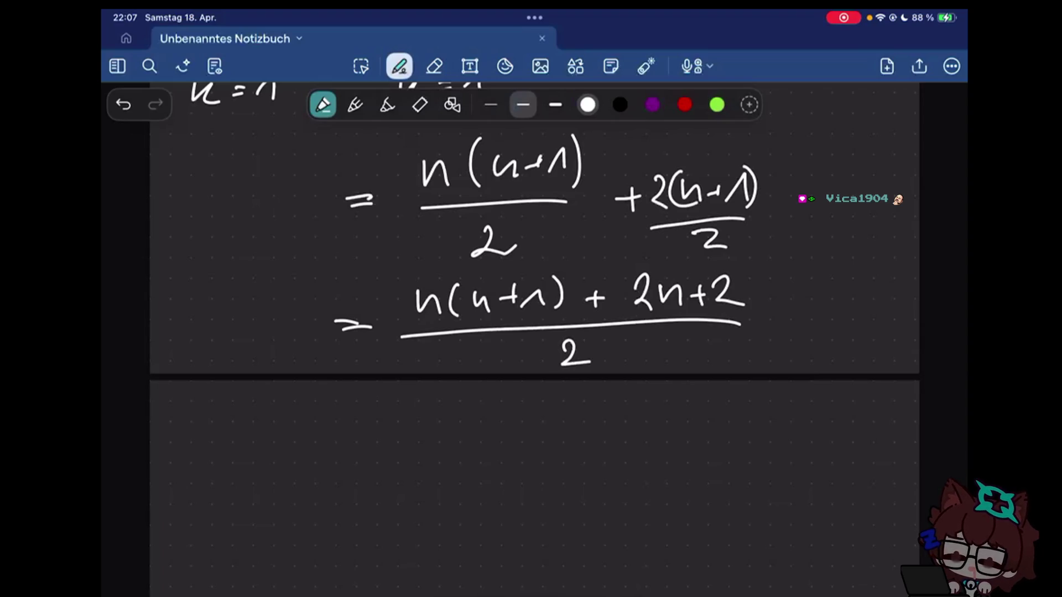
drag(650, 224, 721, 243)
drag(656, 191, 751, 191)
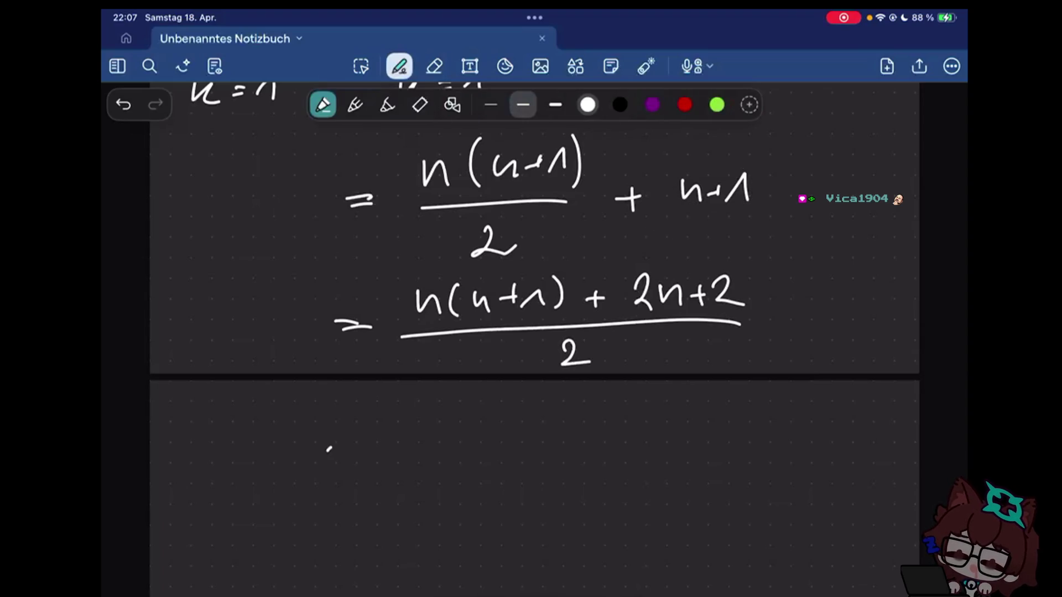
drag(328, 449, 364, 446)
drag(336, 459, 369, 455)
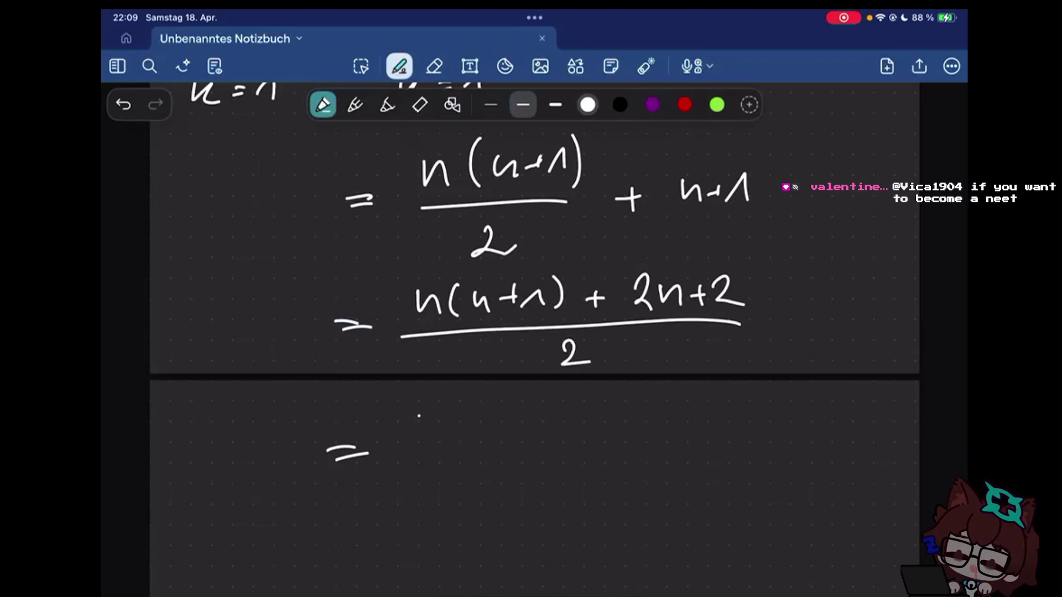
- Write the expanded form (n²+n+2n+2)/2 after the equals sign
drag(417, 414, 439, 433)
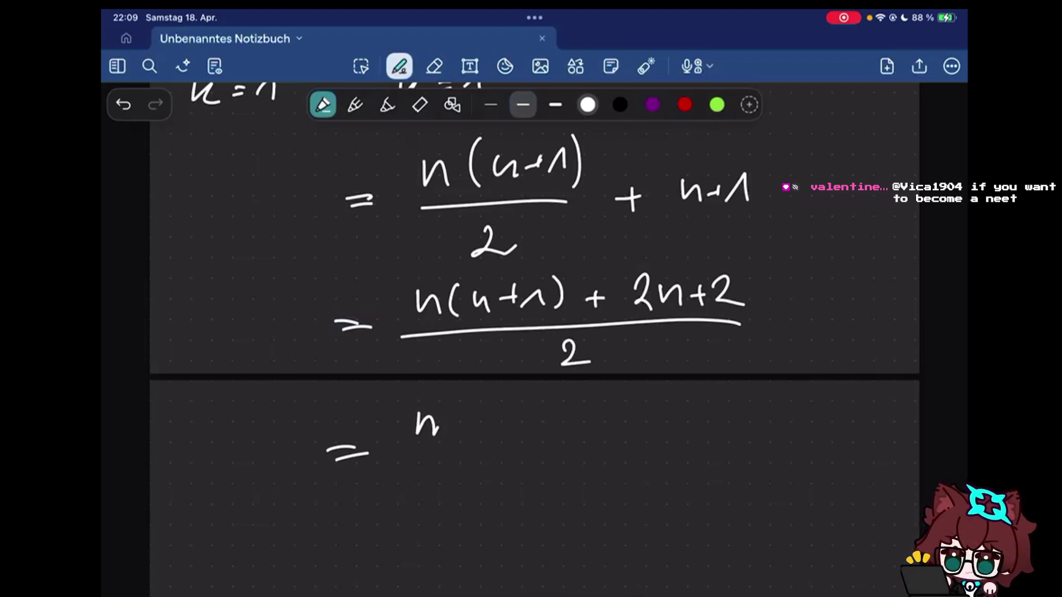
drag(449, 395, 491, 423)
mouse_move(483, 414)
mouse_down()
mouse_move(483, 430)
mouse_move(532, 438)
mouse_up()
drag(567, 423, 585, 423)
drag(576, 414, 576, 432)
mouse_move(606, 415)
mouse_down()
mouse_move(613, 434)
mouse_move(631, 434)
mouse_up()
drag(634, 419, 656, 434)
drag(702, 421, 729, 433)
drag(417, 462, 670, 462)
drag(545, 477, 581, 502)
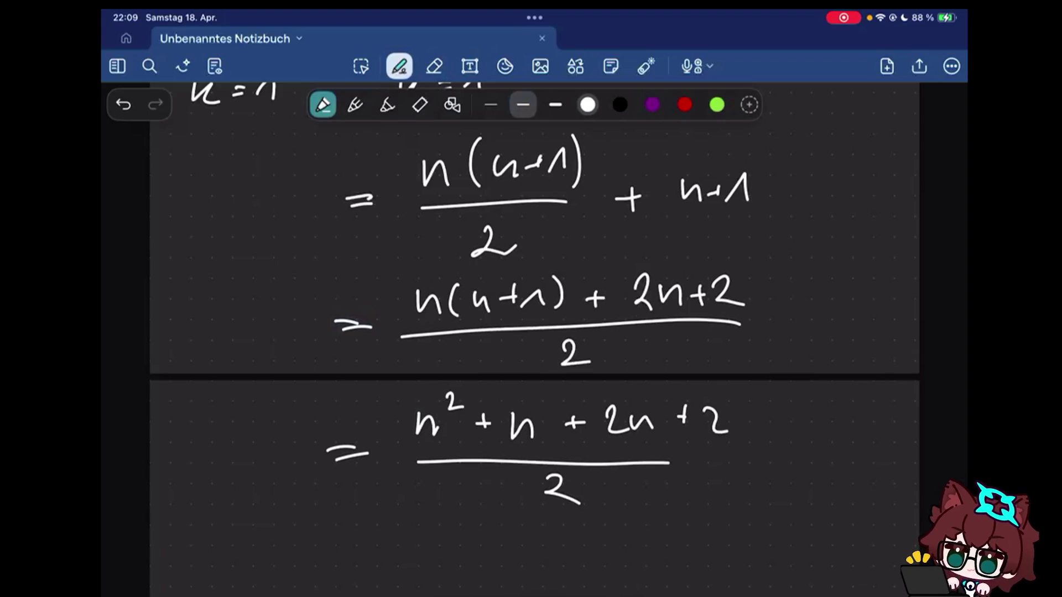
scroll(531, 332, up, 4)
scroll(531, 332, up, 2)
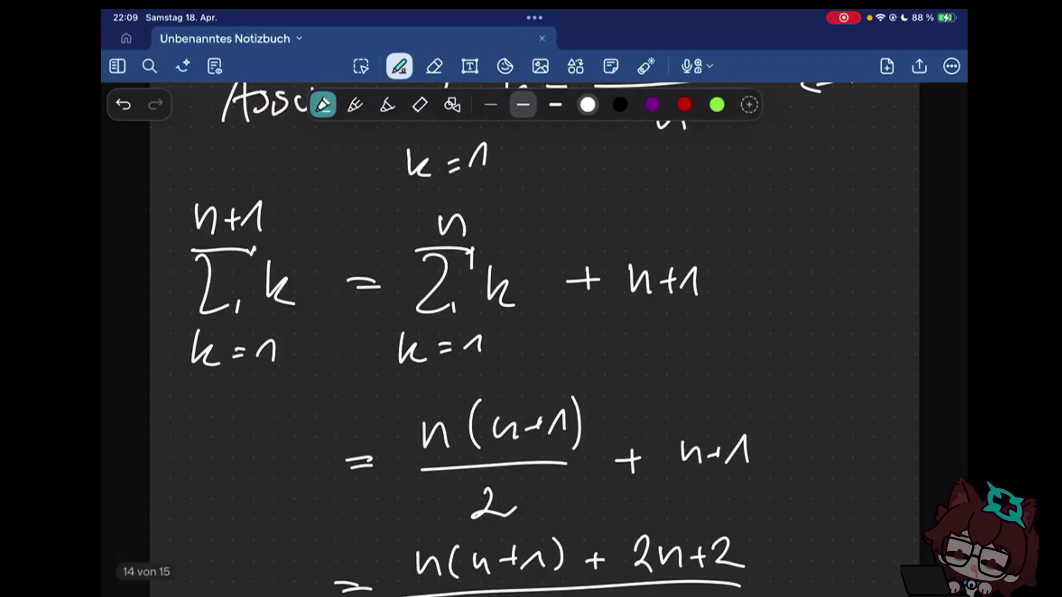
scroll(531, 332, down, 3)
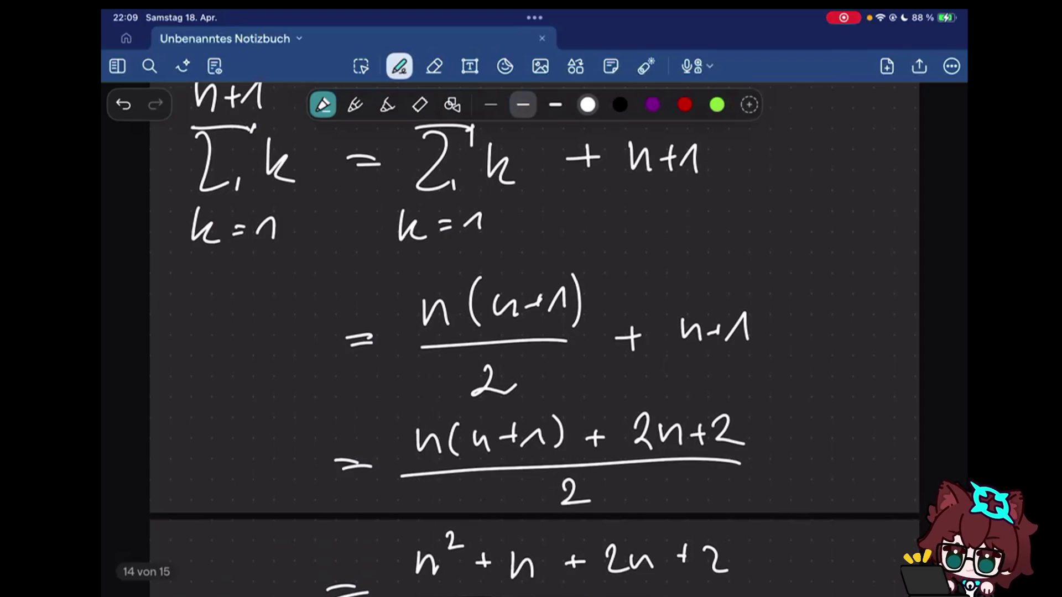
scroll(531, 332, down, 5)
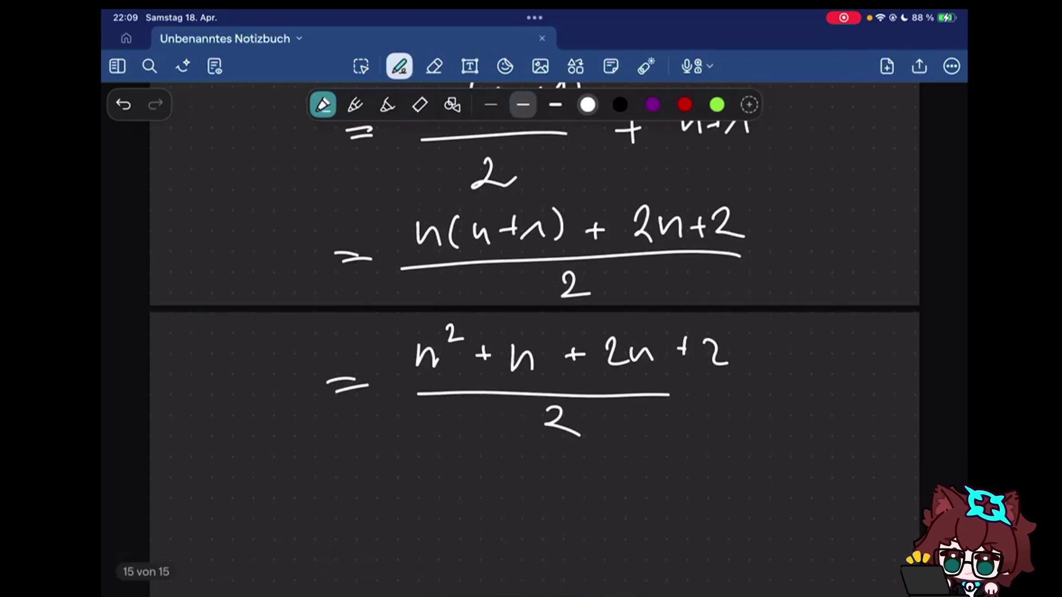
scroll(531, 331, down, 2)
drag(333, 413, 355, 415)
drag(334, 425, 358, 425)
drag(419, 411, 437, 410)
drag(440, 368, 495, 403)
- Simplify the numerator to n²+3n+2 over 2
drag(487, 392, 487, 416)
drag(513, 379, 512, 413)
drag(539, 409, 606, 400)
mouse_move(596, 388)
mouse_down()
mouse_move(598, 413)
mouse_move(637, 406)
mouse_up()
drag(426, 431, 584, 437)
drag(510, 455, 545, 472)
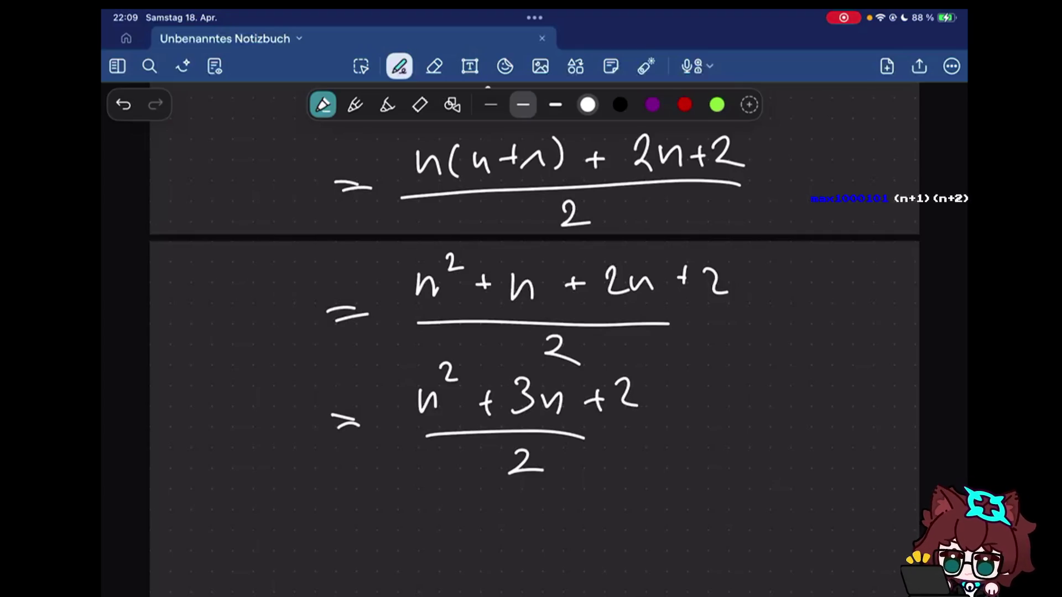
- Write '= (n+1)(n+2)/2' as the factored result
drag(654, 421, 683, 420)
drag(655, 433, 685, 431)
drag(712, 401, 760, 387)
mouse_move(753, 382)
mouse_down()
mouse_move(750, 401)
mouse_move(794, 410)
mouse_up()
drag(800, 366, 803, 415)
drag(706, 356, 704, 419)
drag(826, 369, 821, 411)
mouse_move(832, 386)
mouse_down()
mouse_move(855, 407)
mouse_move(891, 405)
mouse_up()
drag(700, 440, 873, 442)
drag(782, 458, 812, 479)
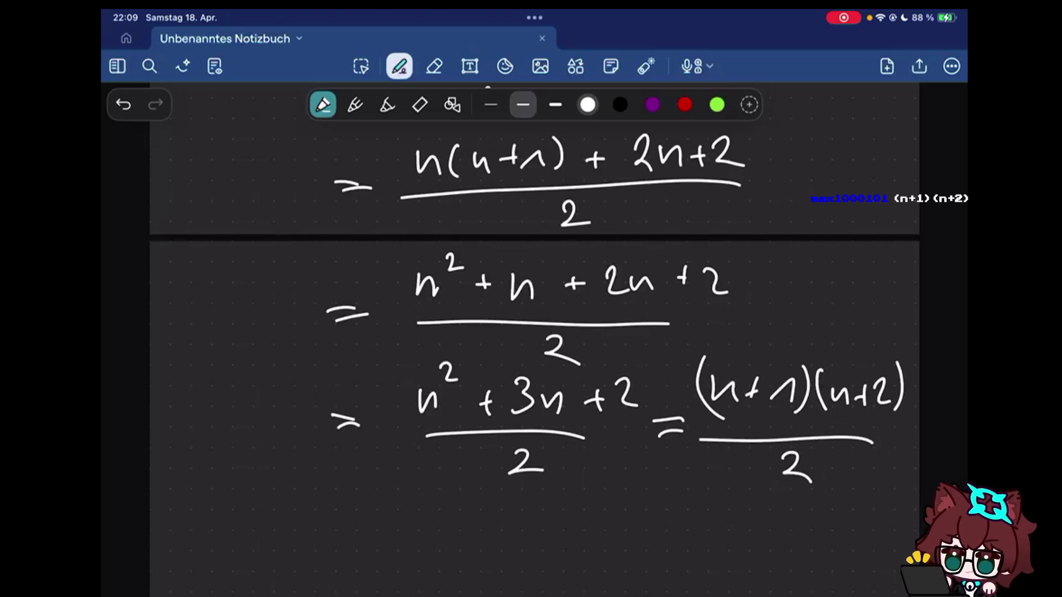
scroll(535, 332, up, 10)
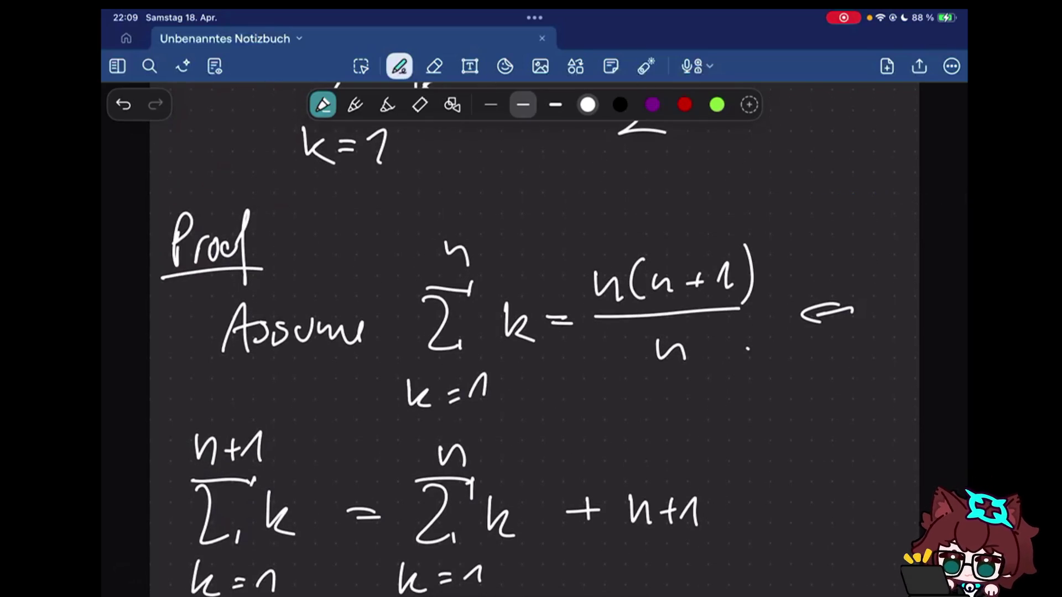
- Draw an arrow pointing at the assumed n(n+1)/2 formula in the Assume line
drag(767, 172, 730, 220)
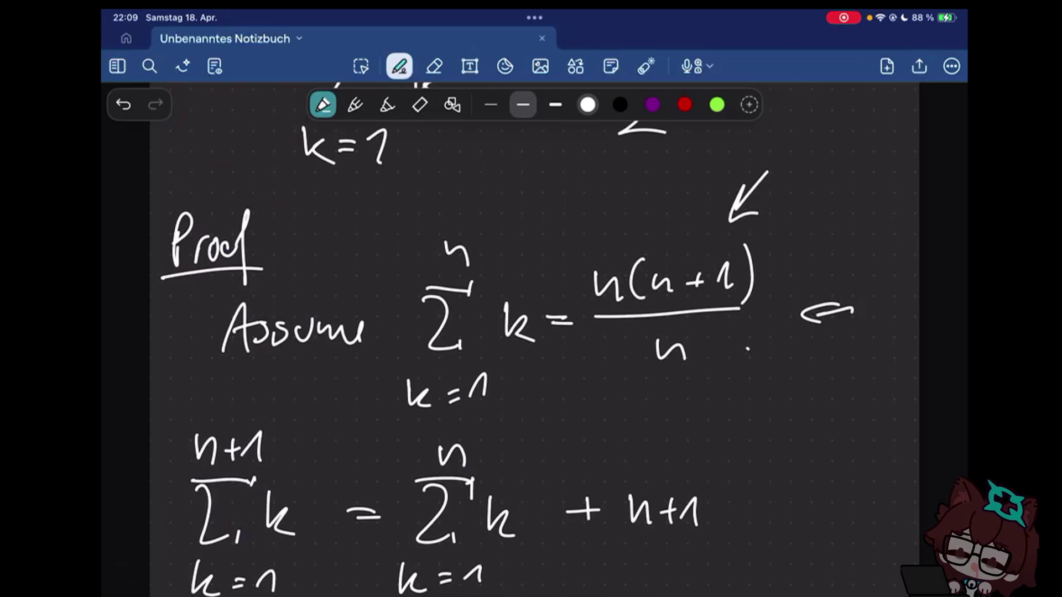
scroll(535, 332, up, 3)
scroll(534, 331, down, 8)
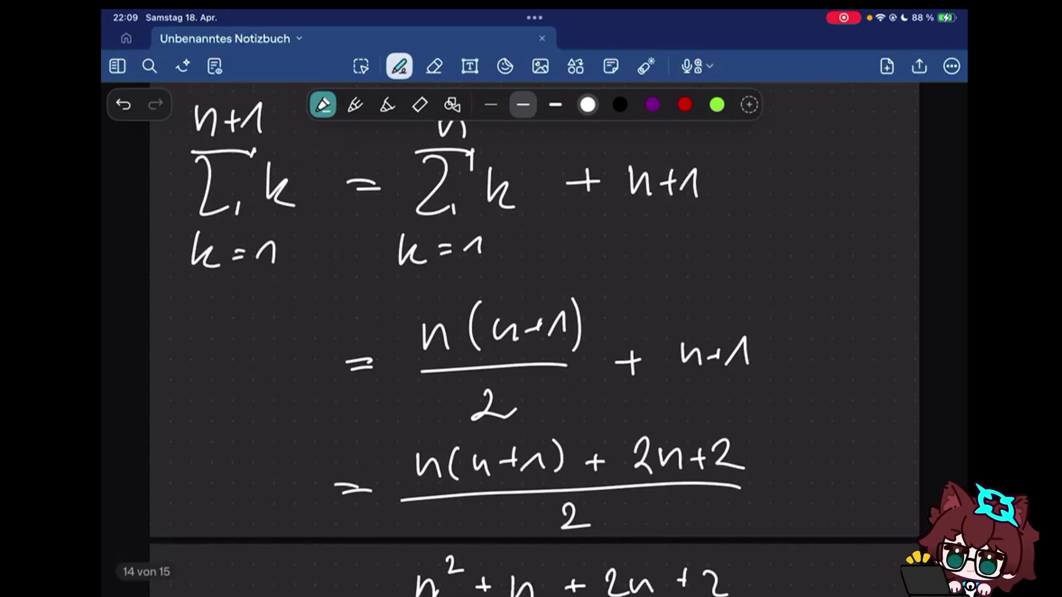
scroll(534, 333, up, 5)
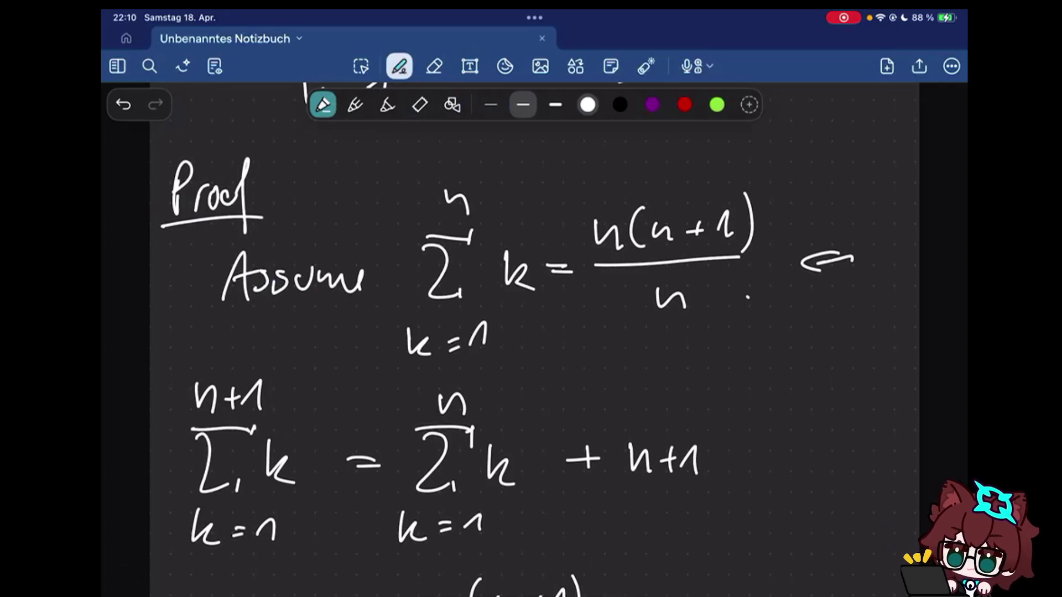
scroll(532, 332, down, 10)
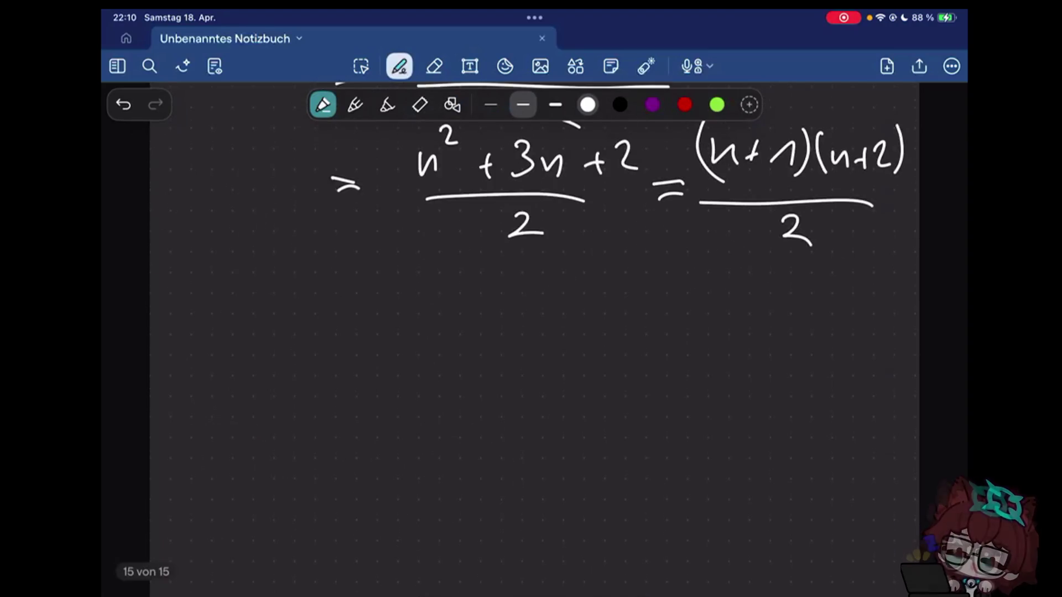
- End the result with a dot and write the base-case sum with 1 above and n=1 below
click(876, 242)
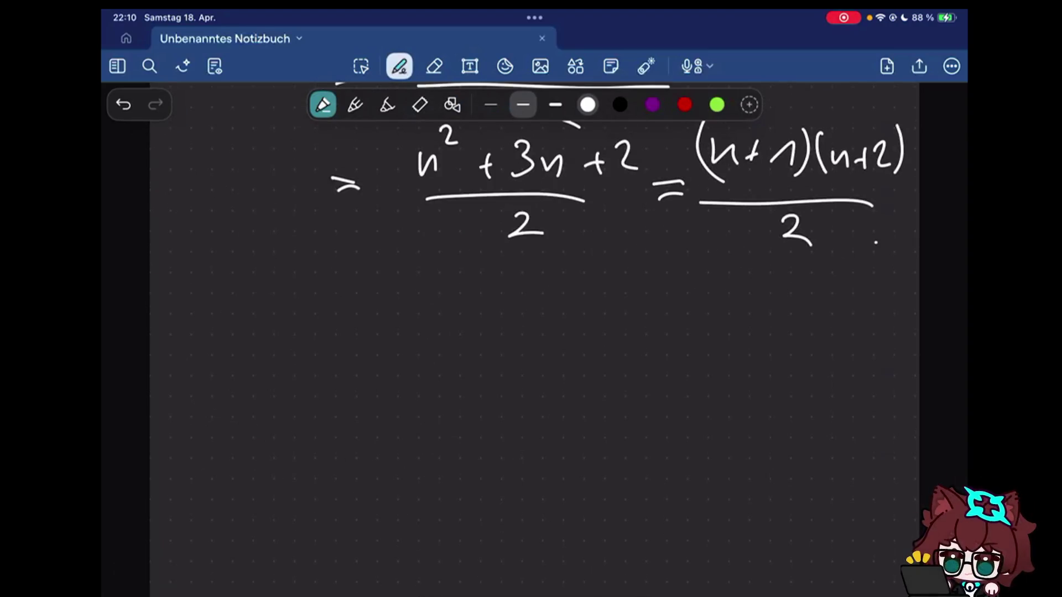
mouse_move(184, 308)
mouse_down()
mouse_move(242, 303)
mouse_move(235, 362)
mouse_up()
drag(245, 296, 246, 316)
drag(202, 265, 218, 283)
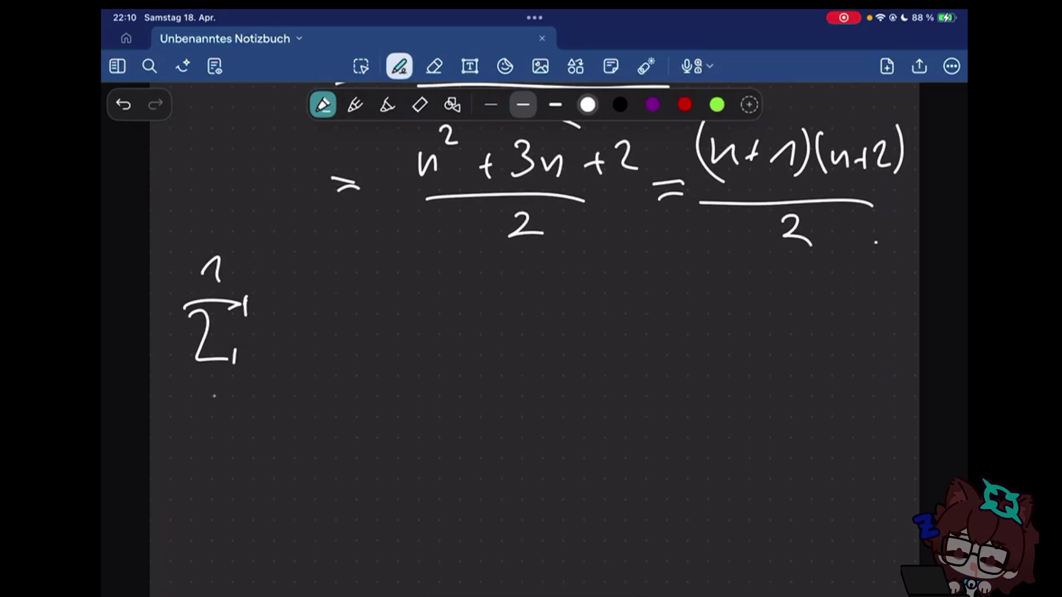
drag(193, 409, 243, 394)
drag(226, 403, 242, 402)
drag(251, 393, 263, 406)
mouse_move(265, 322)
mouse_down()
mouse_move(268, 335)
mouse_move(294, 342)
mouse_up()
- Write that the sum equals 1, then '=' and the start of the numerator 1 +
drag(318, 337, 402, 358)
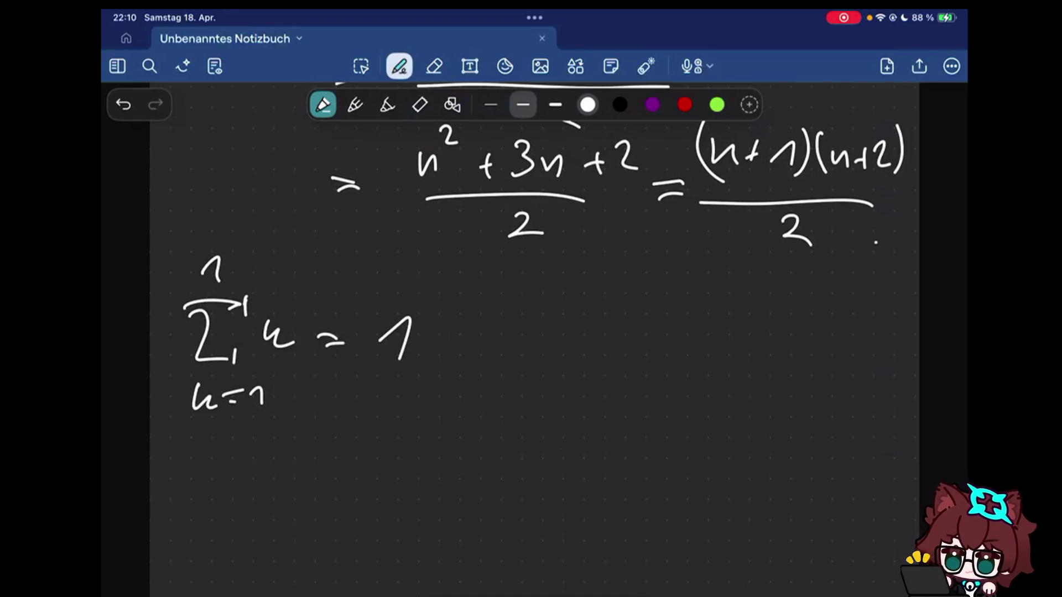
drag(461, 332, 478, 332)
drag(461, 341, 478, 340)
mouse_move(526, 313)
mouse_down()
mouse_move(553, 312)
mouse_move(551, 322)
mouse_move(591, 311)
mouse_up()
key(ctrl+z)
drag(581, 298, 580, 325)
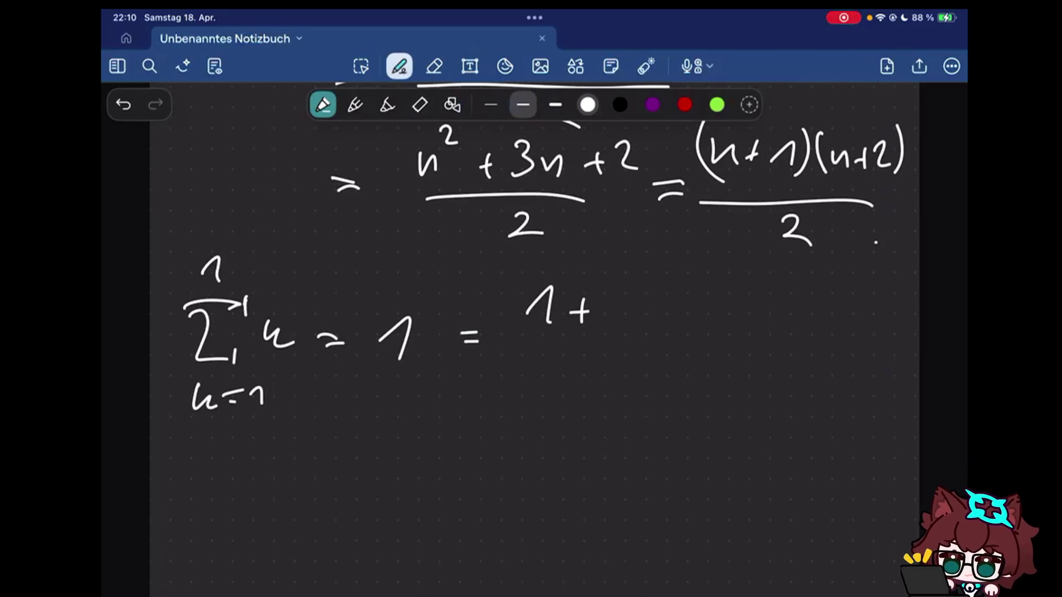
scroll(531, 333, up, 10)
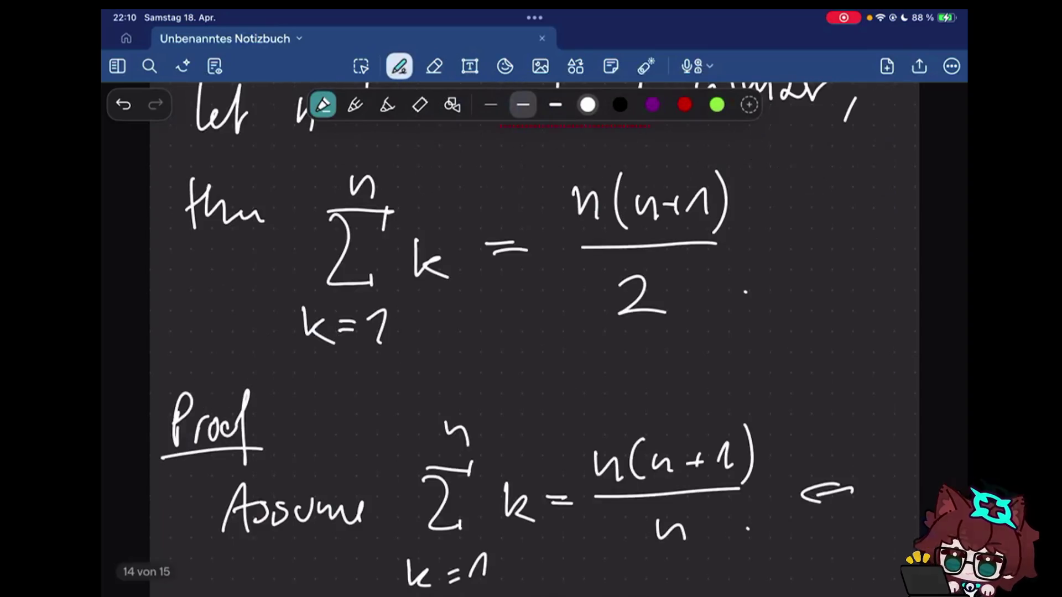
scroll(532, 333, down, 3)
scroll(531, 332, down, 10)
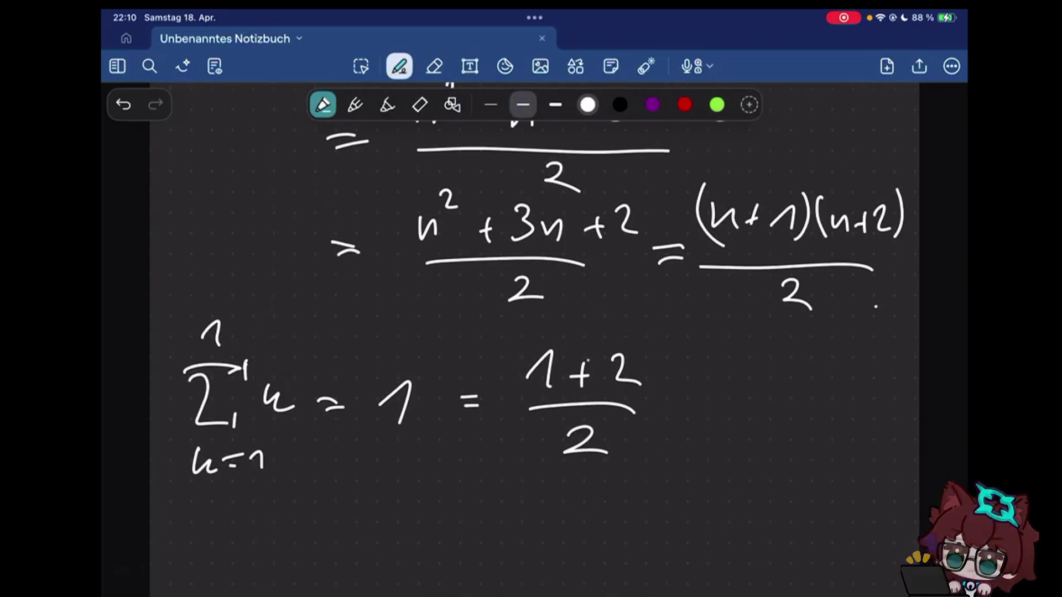
- Erase the mistaken 1+2 and complete the numerator as 1(1+1)
drag(572, 373, 639, 373)
mouse_move(585, 357)
mouse_down()
mouse_move(581, 392)
mouse_move(610, 384)
mouse_up()
drag(618, 371, 656, 384)
mouse_move(660, 344)
mouse_down()
mouse_move(666, 395)
mouse_move(716, 401)
mouse_move(717, 413)
mouse_up()
- Finish with '= 1.', a check mark, and a closing mark below
drag(746, 407, 776, 425)
click(801, 431)
drag(842, 390, 896, 357)
mouse_move(824, 523)
mouse_down()
mouse_move(868, 519)
mouse_move(836, 533)
mouse_up()
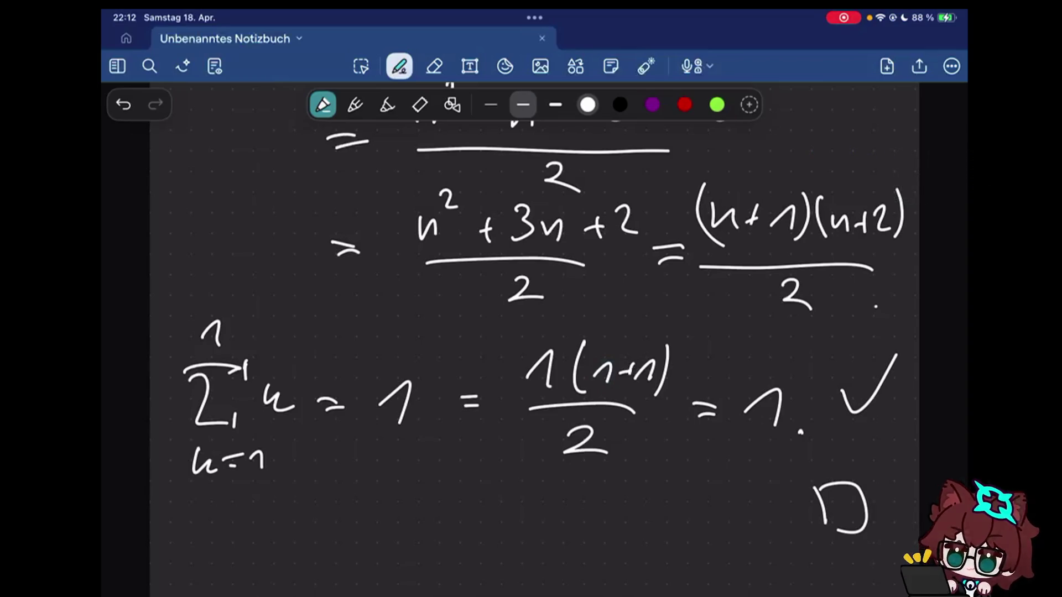
- Switch to the eraser tool in the toolbar
click(434, 66)
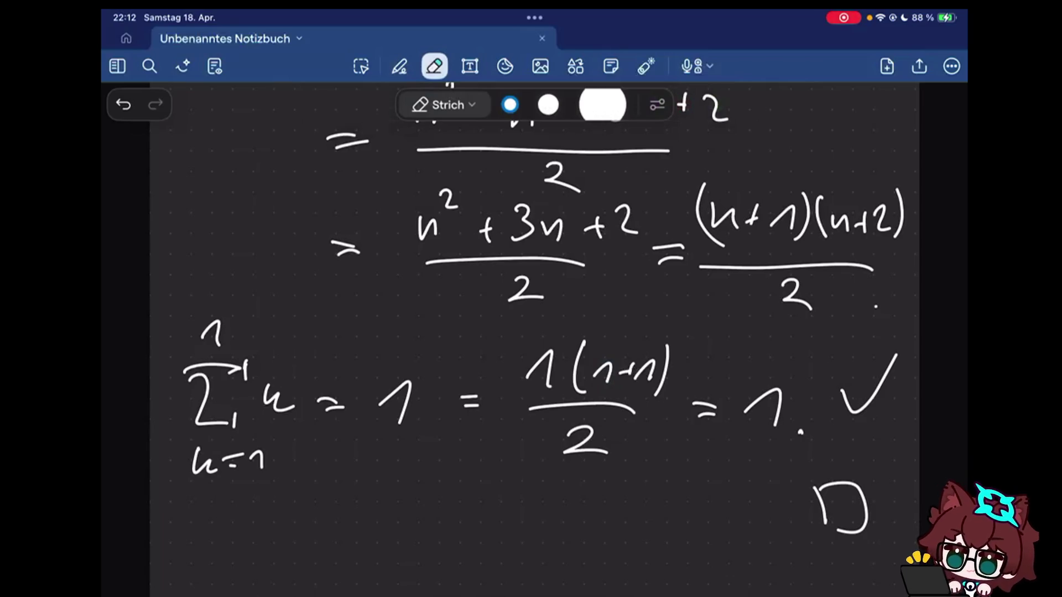
scroll(532, 332, down, 5)
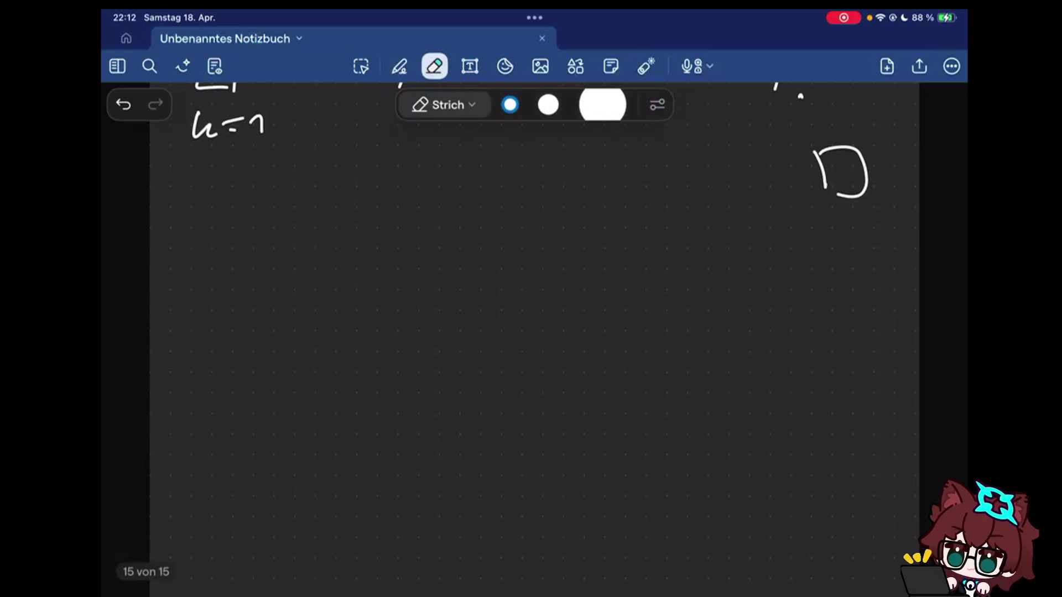
- Handwrite the first colon-ended label below the base case
click(399, 67)
drag(211, 238, 211, 311)
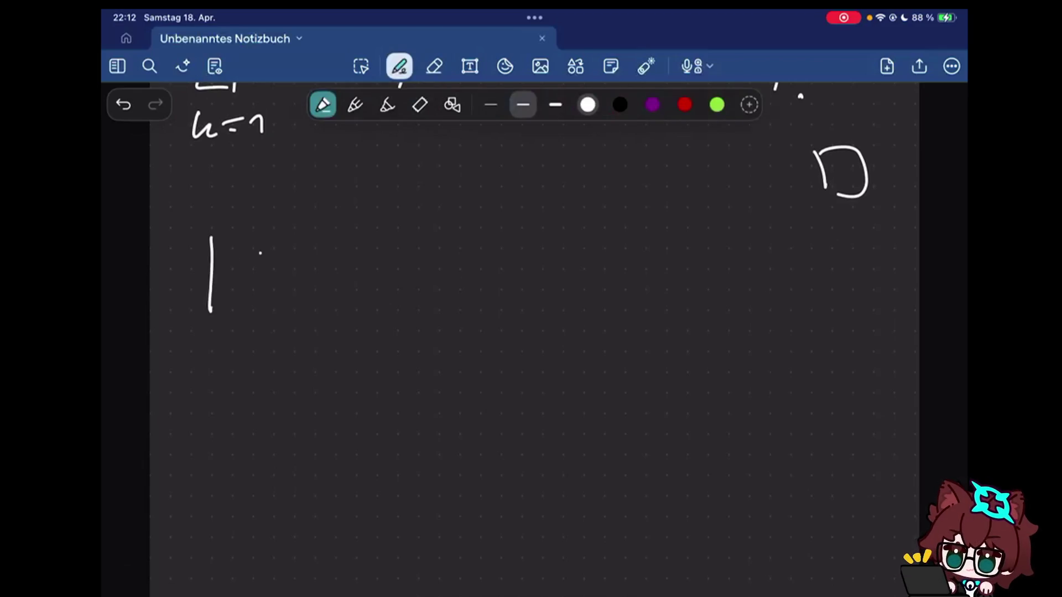
drag(262, 242, 237, 294)
click(292, 265)
click(292, 281)
- Write the middle label 'IH:' on the next line
drag(190, 417, 232, 417)
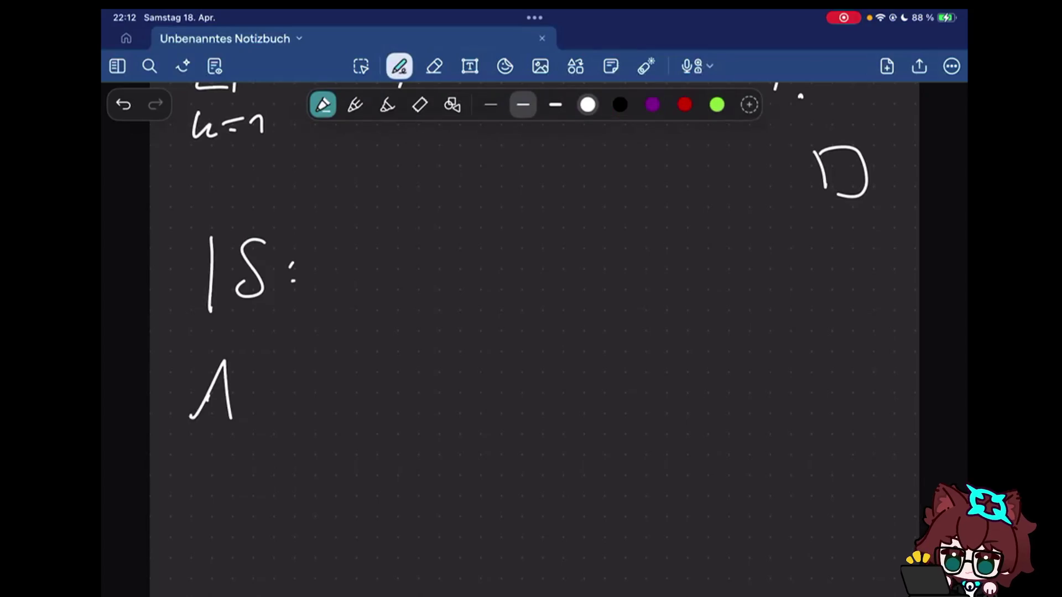
drag(255, 366, 254, 432)
mouse_move(276, 370)
mouse_down()
mouse_move(276, 430)
mouse_move(278, 401)
mouse_up()
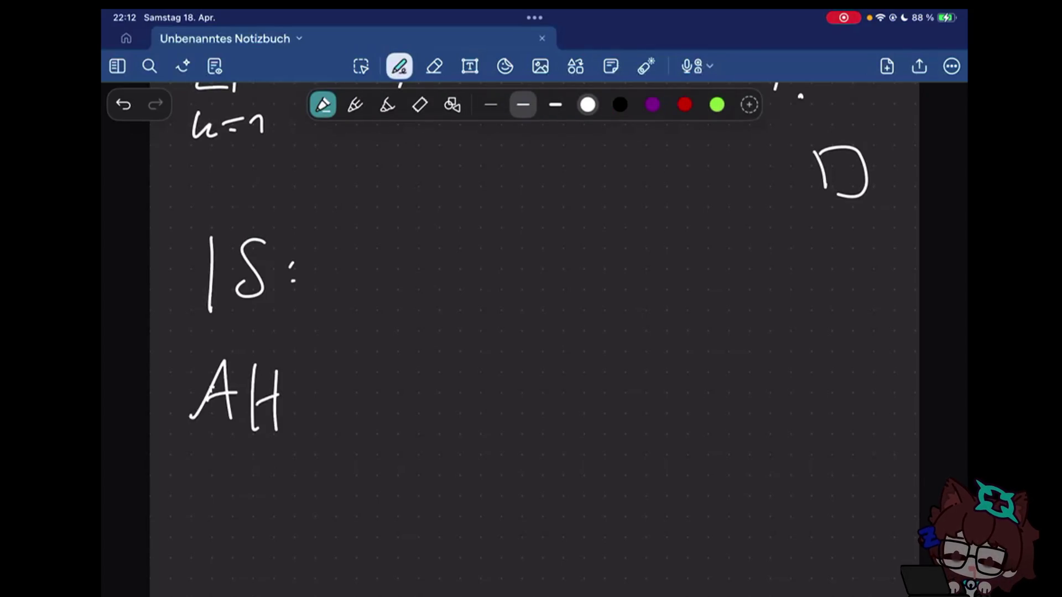
drag(193, 415, 231, 369)
drag(212, 372, 211, 429)
click(307, 387)
click(307, 403)
- Erase and rewrite the first label's letters with its colon
click(435, 67)
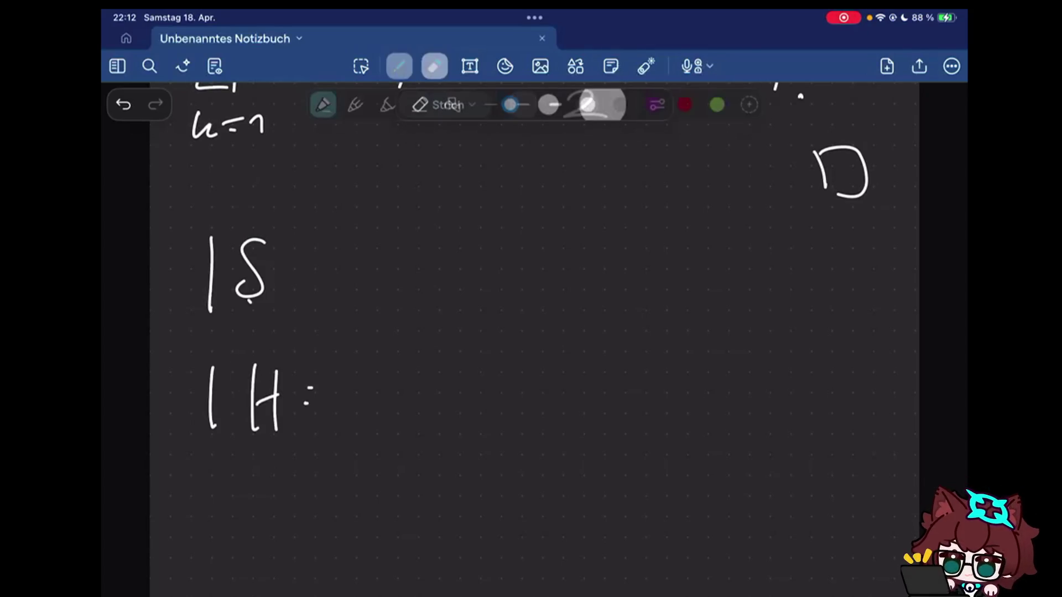
click(399, 66)
mouse_move(253, 245)
mouse_down()
mouse_move(243, 297)
mouse_move(311, 287)
mouse_up()
click(330, 276)
click(332, 289)
- Write the third colon-ended label on the line below IH
drag(210, 484, 205, 545)
click(250, 501)
drag(254, 487, 247, 541)
drag(271, 497, 307, 538)
click(326, 515)
click(327, 531)
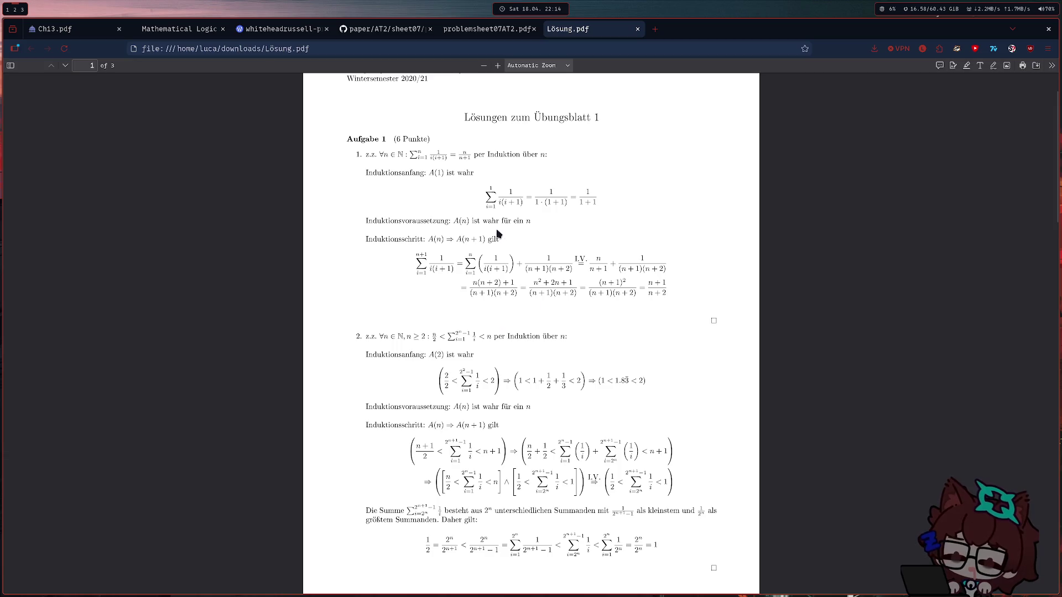
ctrl+scroll(435, 220, up, 4)
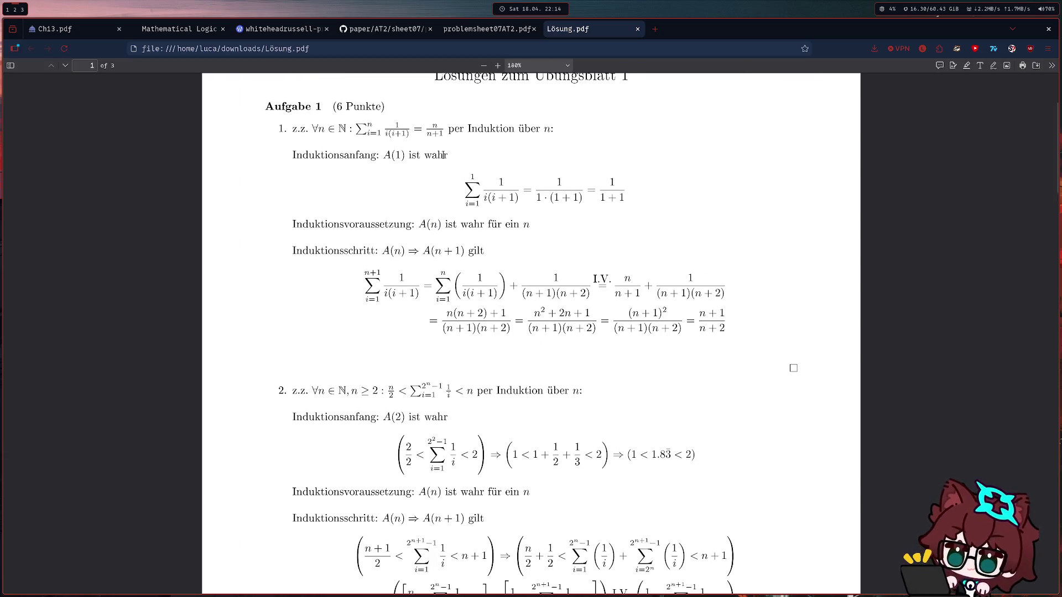
scroll(631, 249, up, 2)
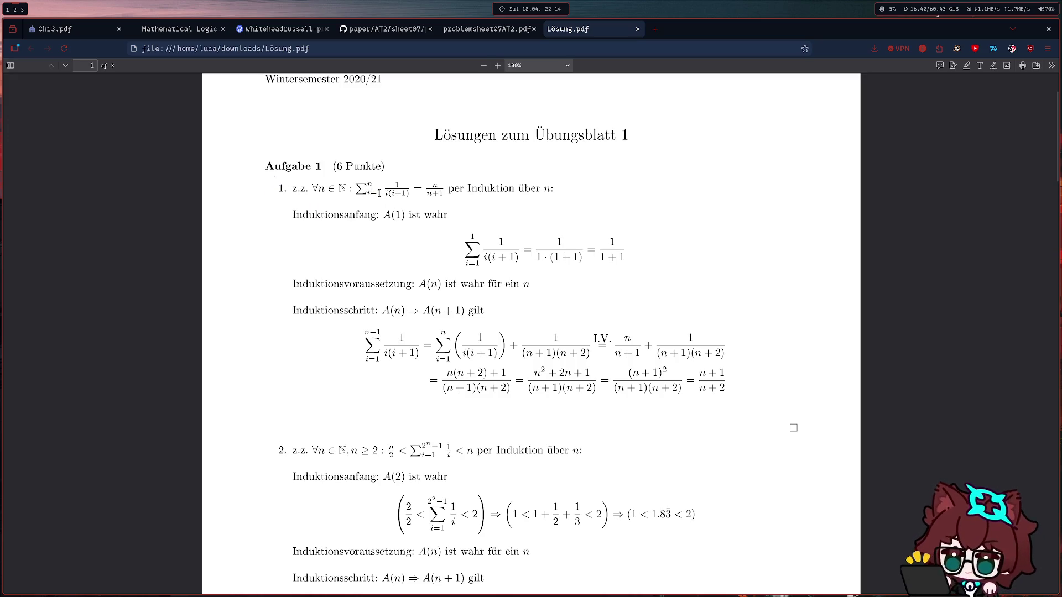
- Read the induction solution, selecting the words Induktionsanfang, Induktionsvoraussetzung and Induktion and the n after über
drag(292, 214, 376, 218)
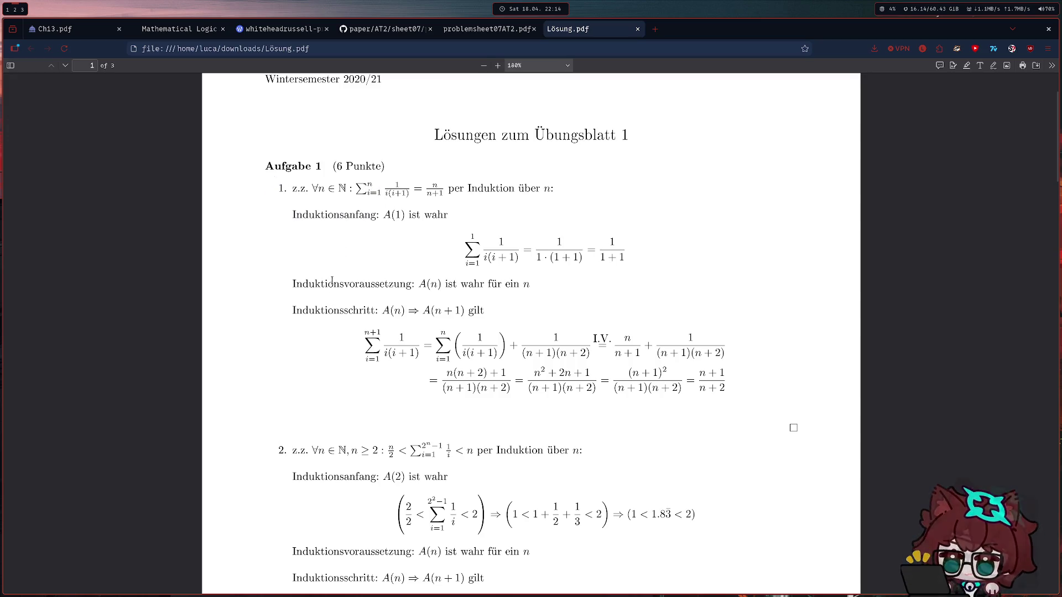
double_click(330, 283)
click(363, 205)
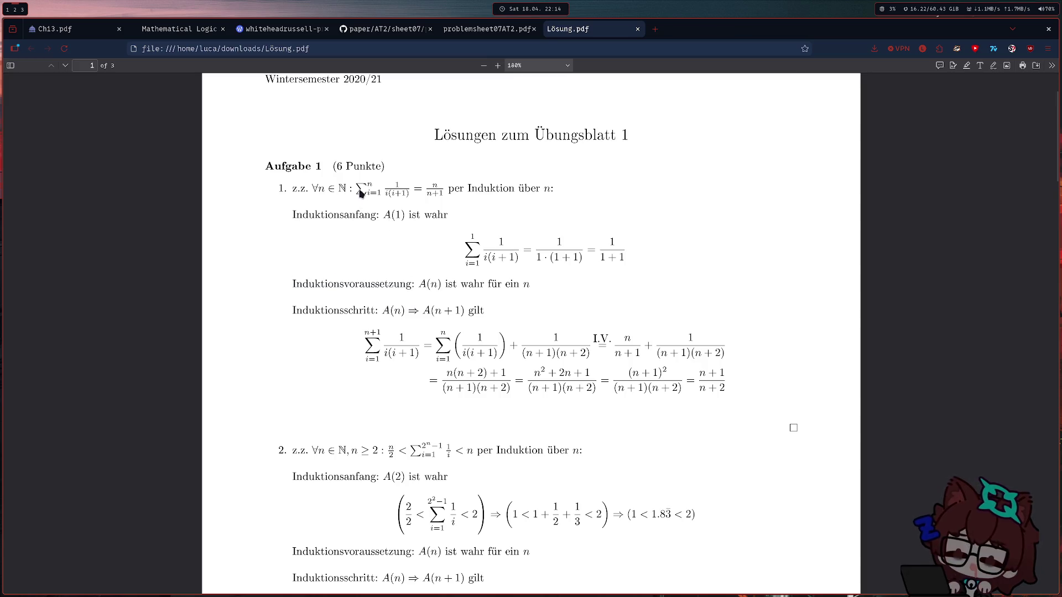
double_click(490, 189)
click(563, 194)
drag(535, 191, 545, 193)
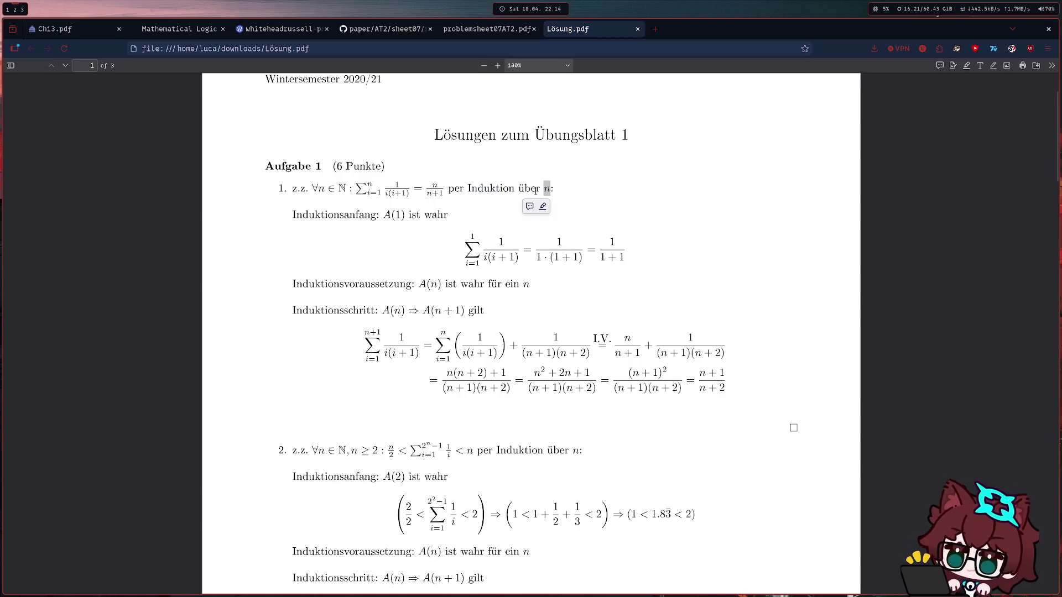
- Reselect the title-to-Induktionsanfang text and Induktionsvoraussetzung, then switch to the problem sheet 7 solutions
drag(282, 216, 351, 215)
click(366, 215)
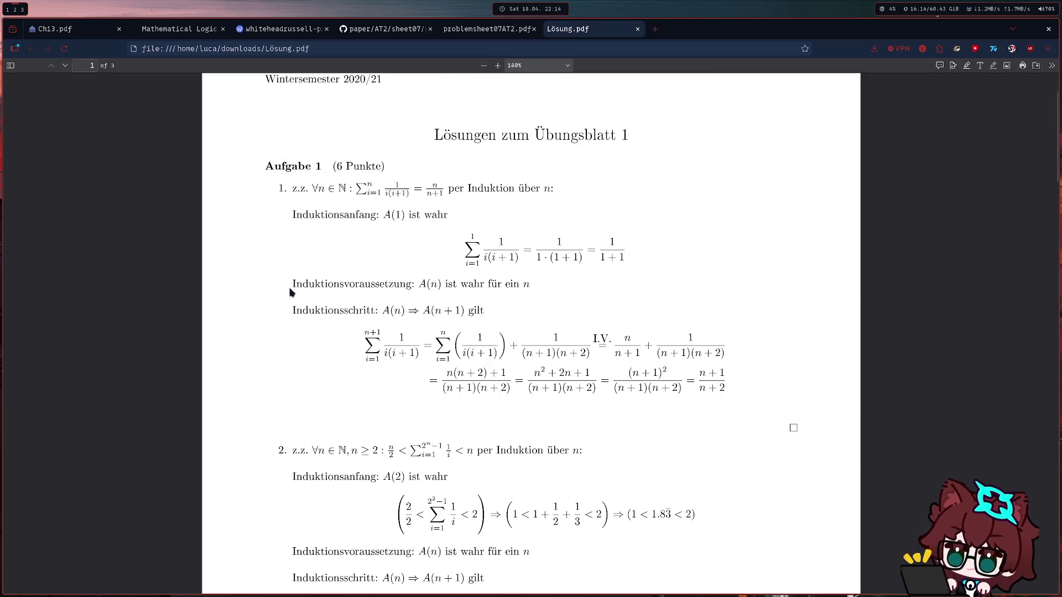
drag(292, 284, 405, 284)
drag(292, 311, 376, 310)
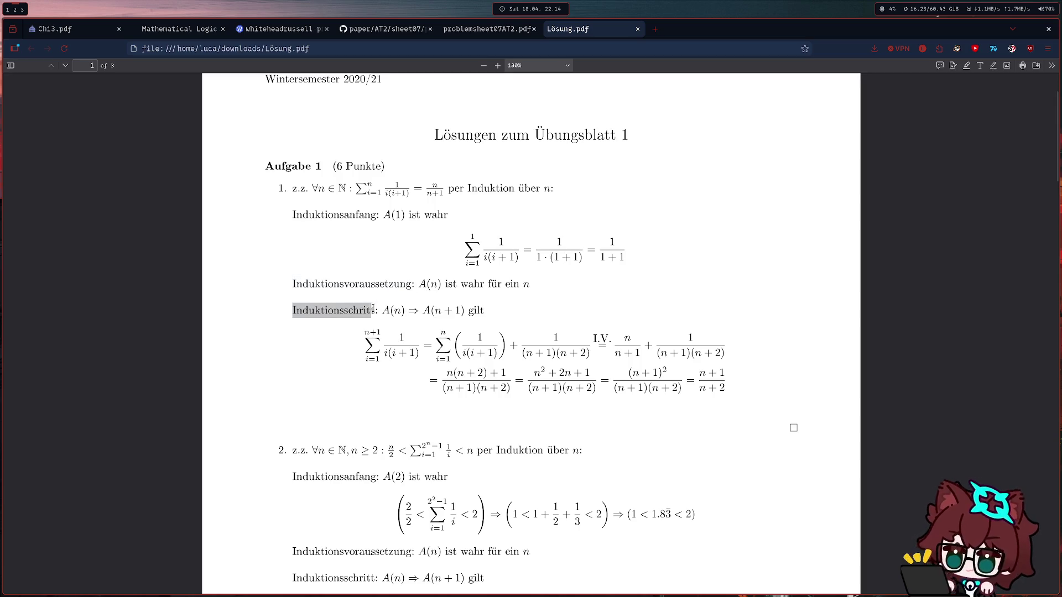
scroll(348, 332, down, 3)
drag(320, 354, 345, 355)
scroll(345, 354, down, 2)
drag(320, 301, 411, 301)
click(365, 332)
scroll(350, 332, down, 7)
scroll(341, 328, down, 8)
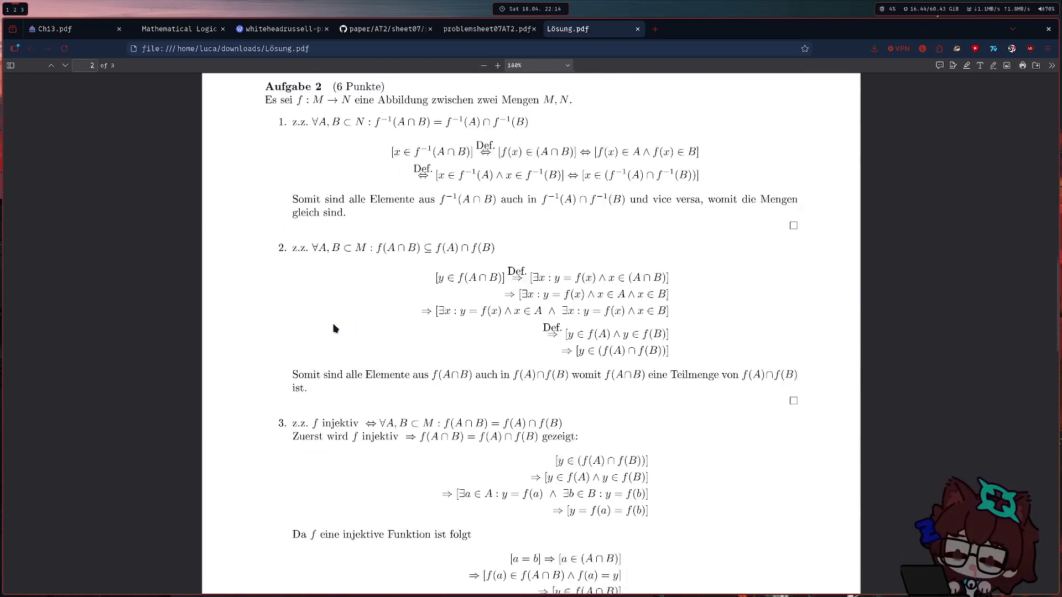
scroll(351, 321, down, 7)
scroll(543, 197, down, 7)
scroll(522, 251, down, 7)
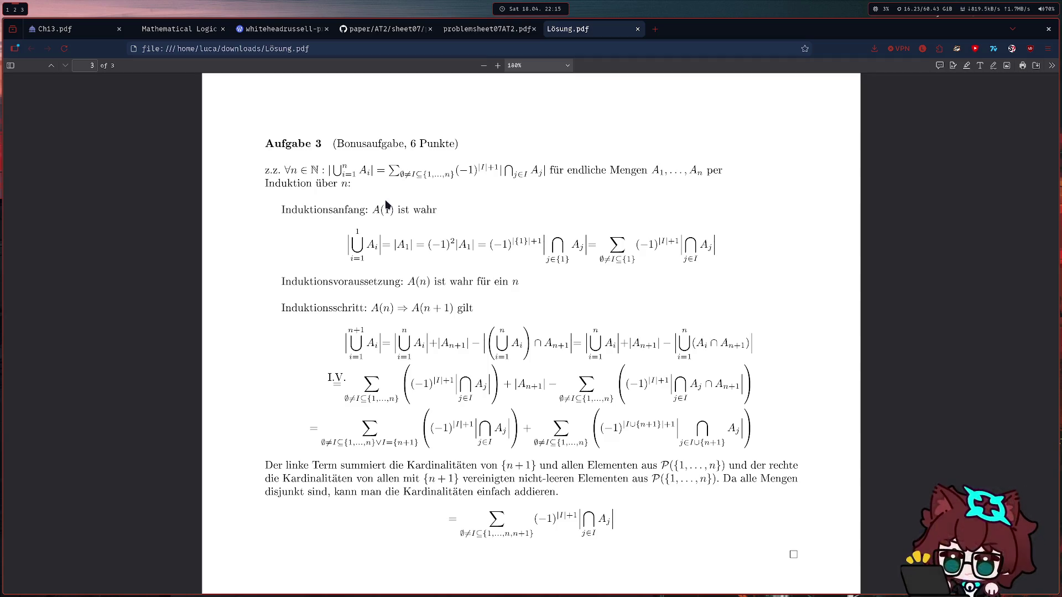
click(469, 34)
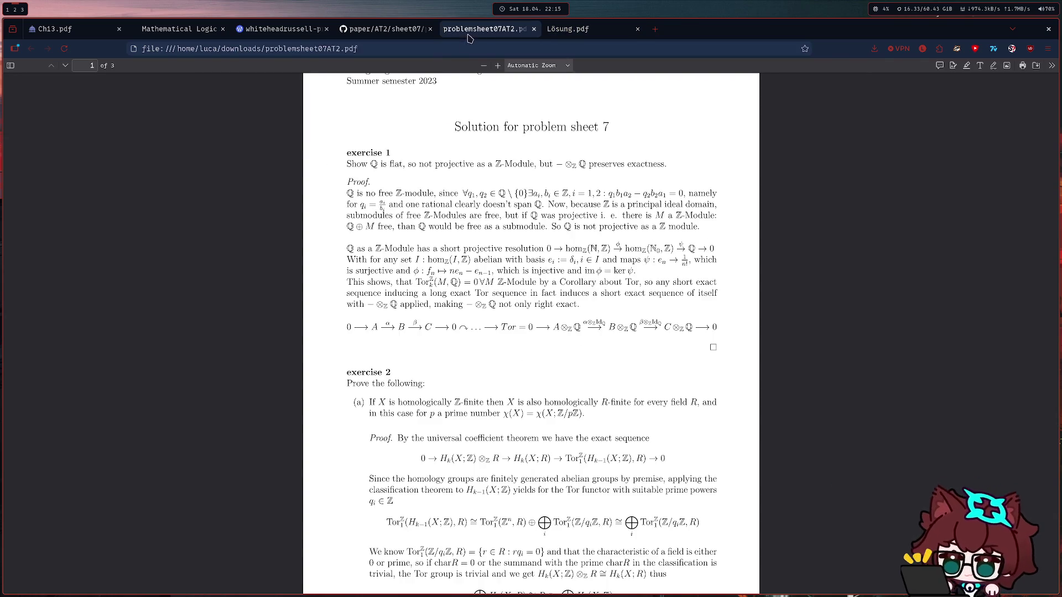
scroll(265, 209, down, 1)
scroll(266, 209, down, 5)
scroll(280, 196, down, 3)
scroll(280, 197, down, 4)
scroll(279, 191, down, 5)
scroll(277, 178, down, 4)
scroll(276, 164, down, 4)
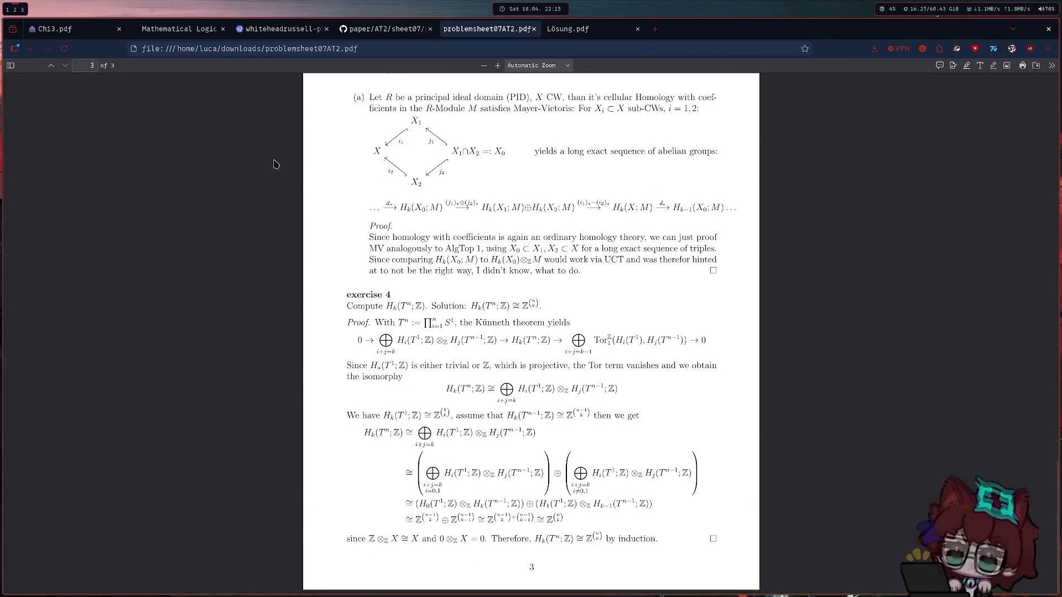
ctrl+scroll(308, 293, up, 3)
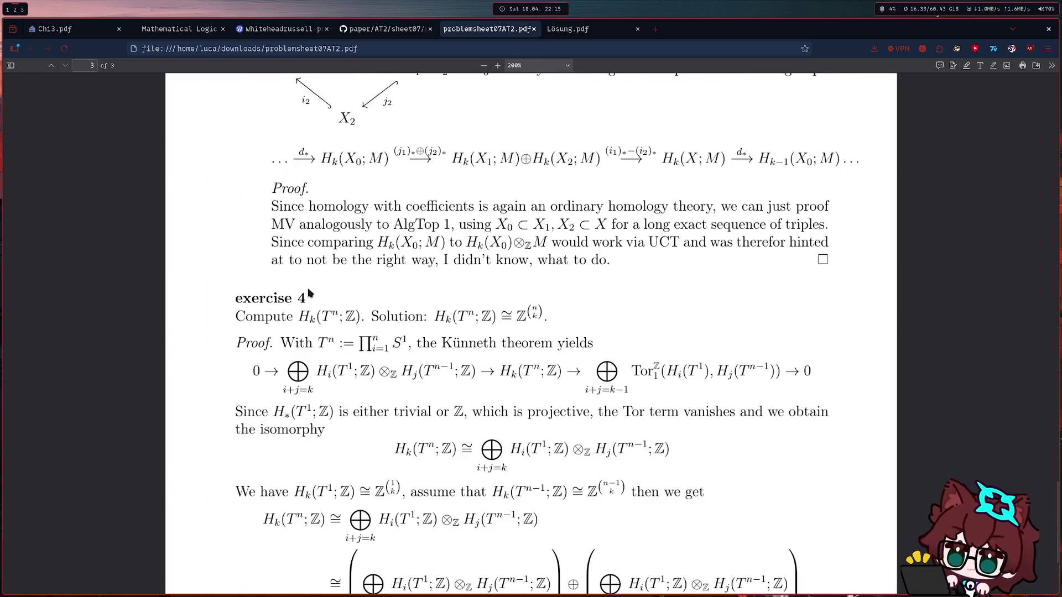
scroll(308, 292, down, 3)
mouse_move(235, 124)
mouse_down()
mouse_move(664, 404)
mouse_move(705, 506)
mouse_up()
- Select the Künneth proof sentence, then the 'Therefore ... by induction' conclusion line of exercise 4
click(705, 506)
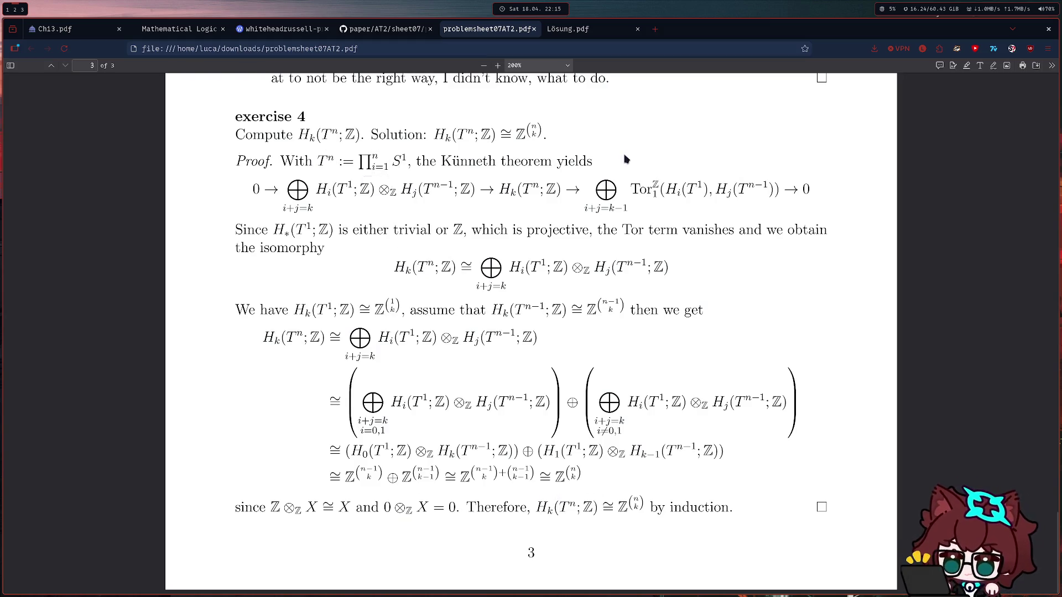
mouse_move(292, 160)
mouse_down()
mouse_move(561, 163)
mouse_move(476, 320)
mouse_up()
click(477, 319)
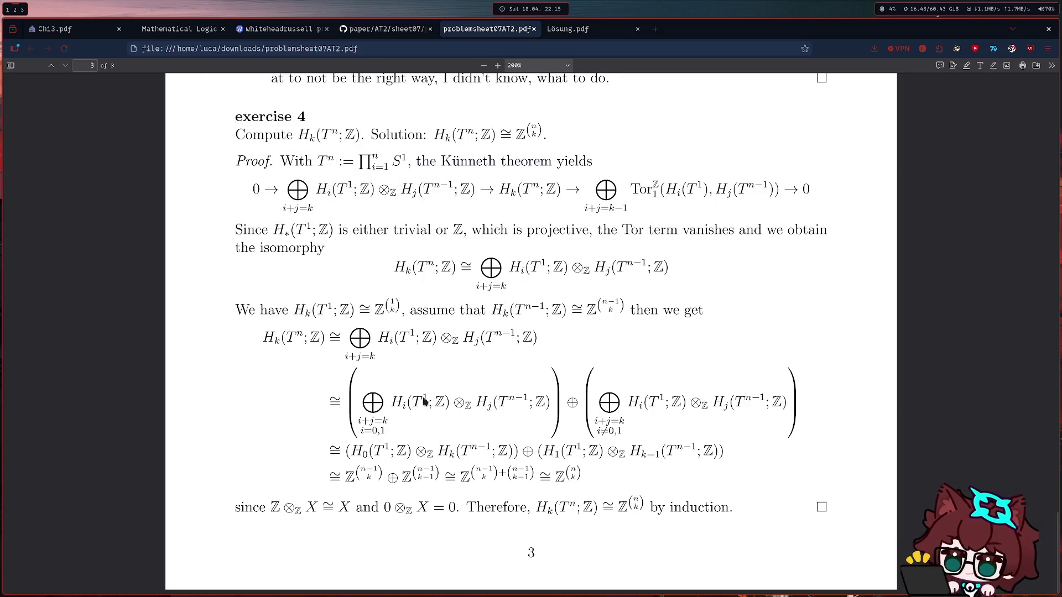
double_click(494, 507)
drag(540, 507, 746, 486)
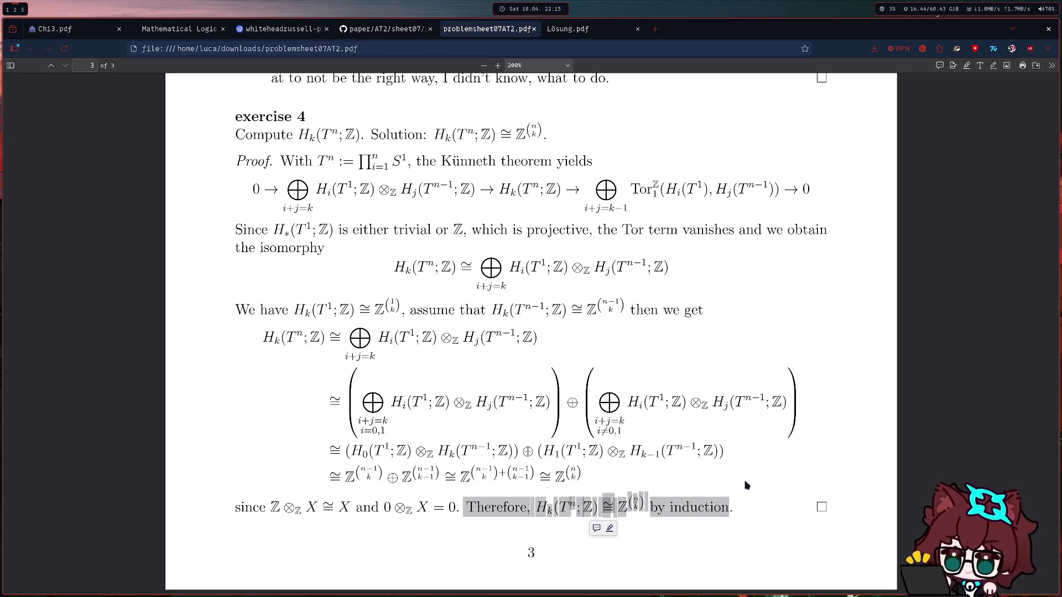
click(817, 430)
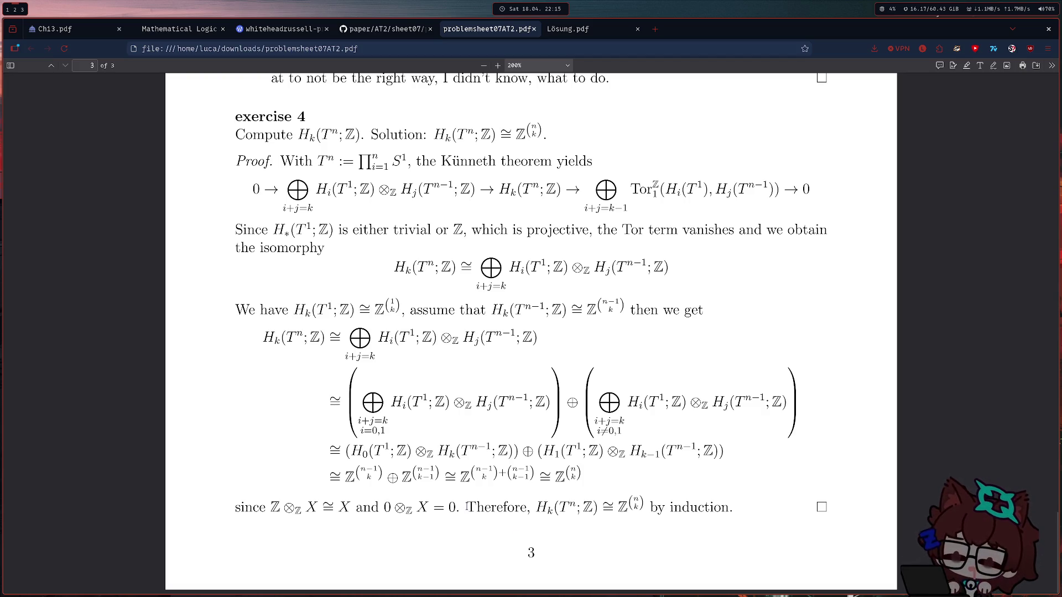
- Compare Lösung.pdf (select-all) with exercise 4's Therefore conclusion, ending back on Lösung.pdf page 2
key(ctrl+Tab)
key(ctrl+a)
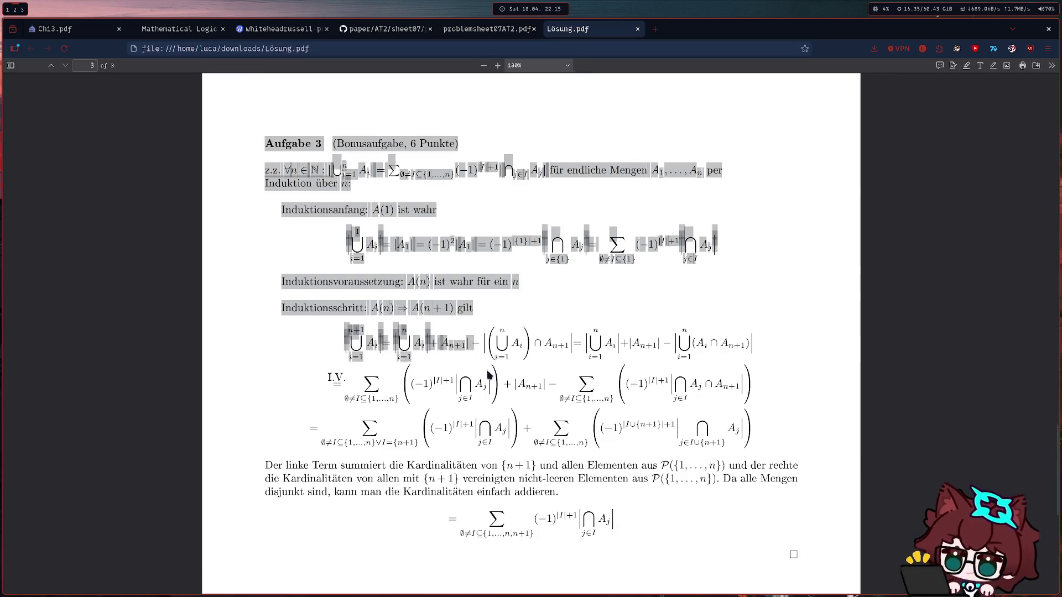
click(629, 529)
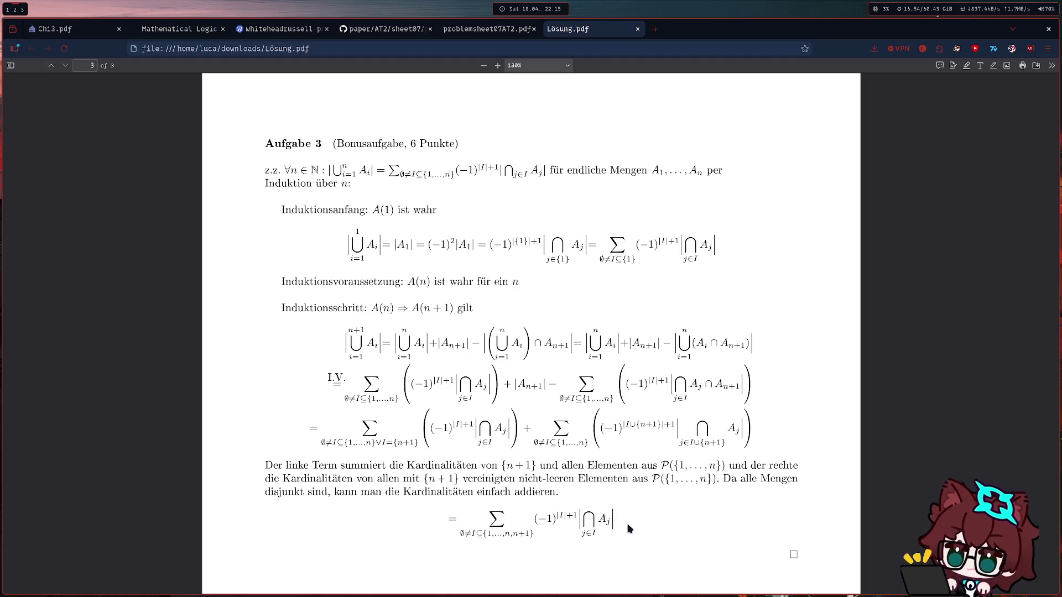
click(489, 28)
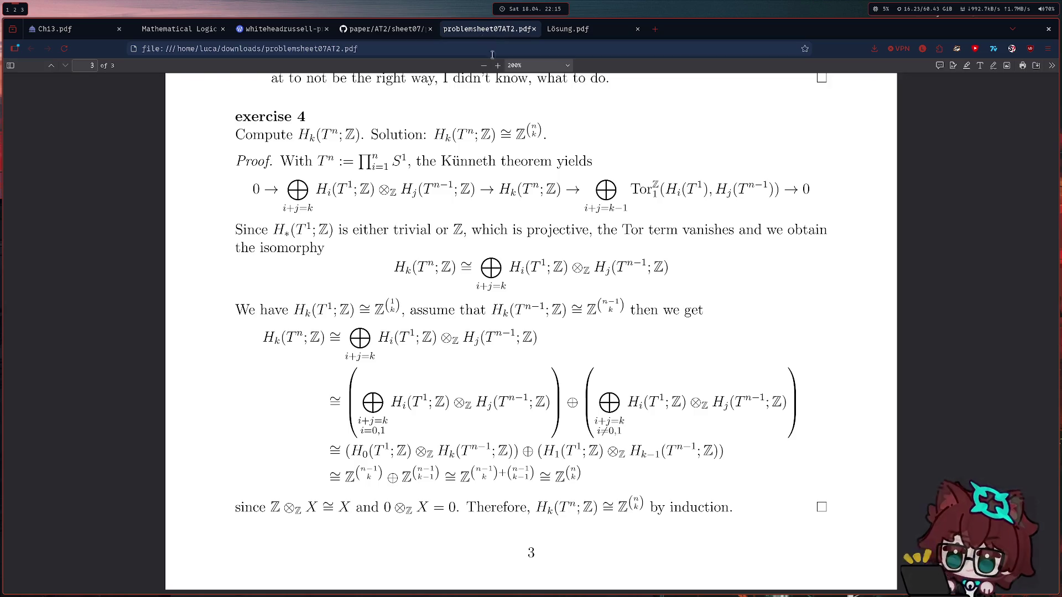
drag(469, 502, 796, 501)
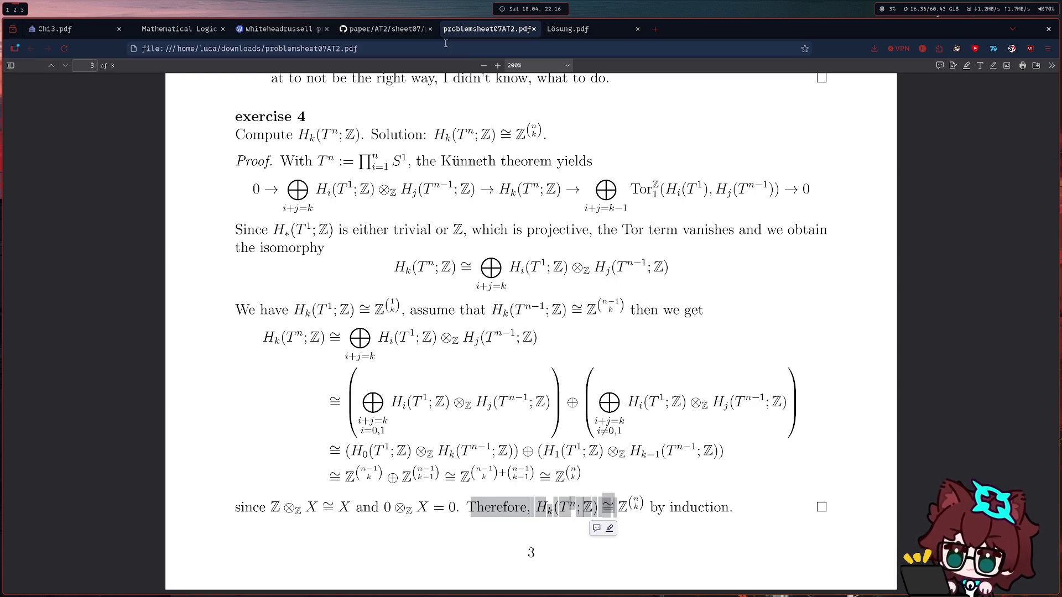
key(ctrl+Tab)
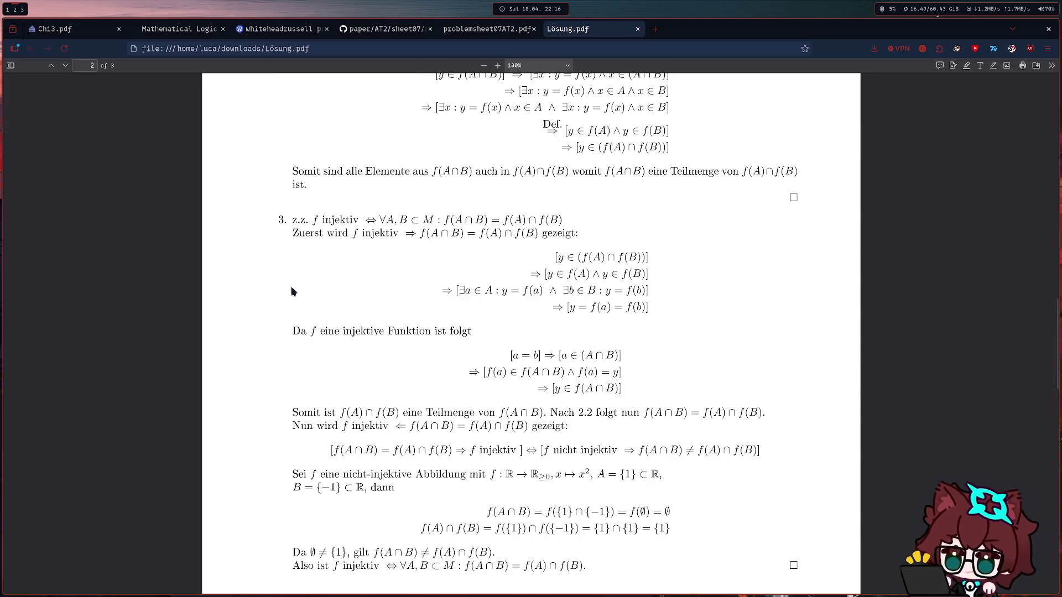
scroll(277, 291, up, 1)
scroll(278, 292, up, 3)
scroll(278, 293, up, 1)
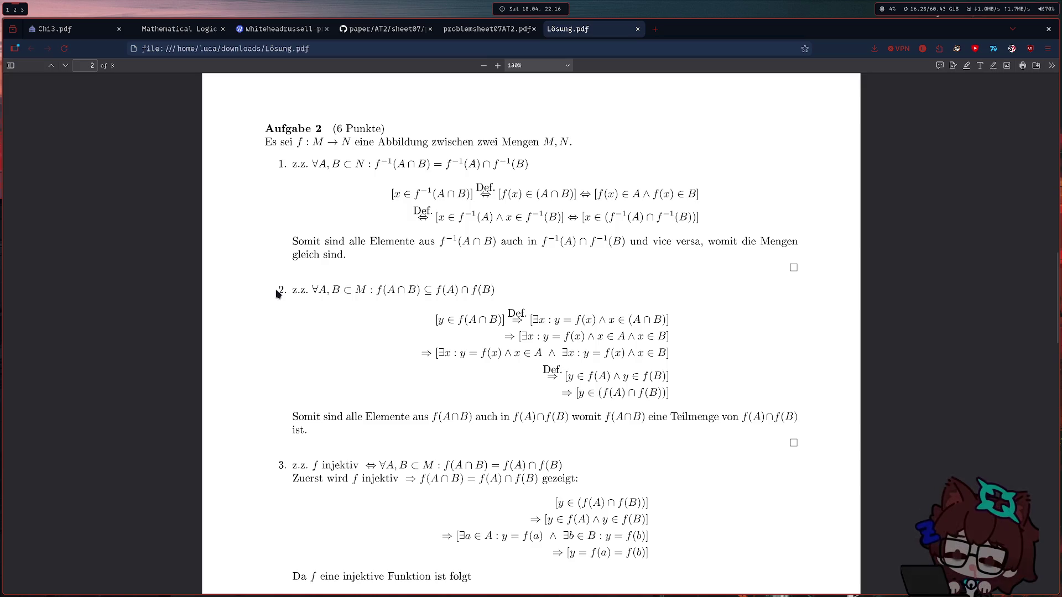
scroll(278, 293, up, 1)
scroll(279, 294, up, 1)
scroll(514, 377, up, 3)
scroll(468, 433, up, 5)
scroll(436, 424, up, 1)
scroll(436, 424, down, 3)
scroll(434, 423, down, 7)
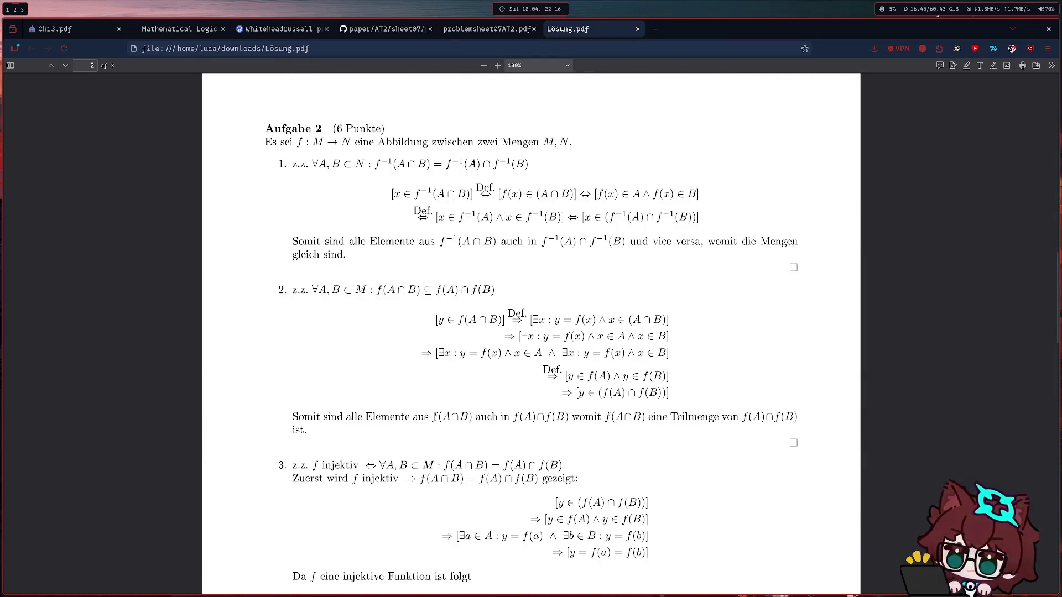
mouse_move(719, 404)
mouse_down()
mouse_move(412, 337)
mouse_move(449, 333)
mouse_move(350, 328)
mouse_move(276, 292)
mouse_move(323, 412)
mouse_up()
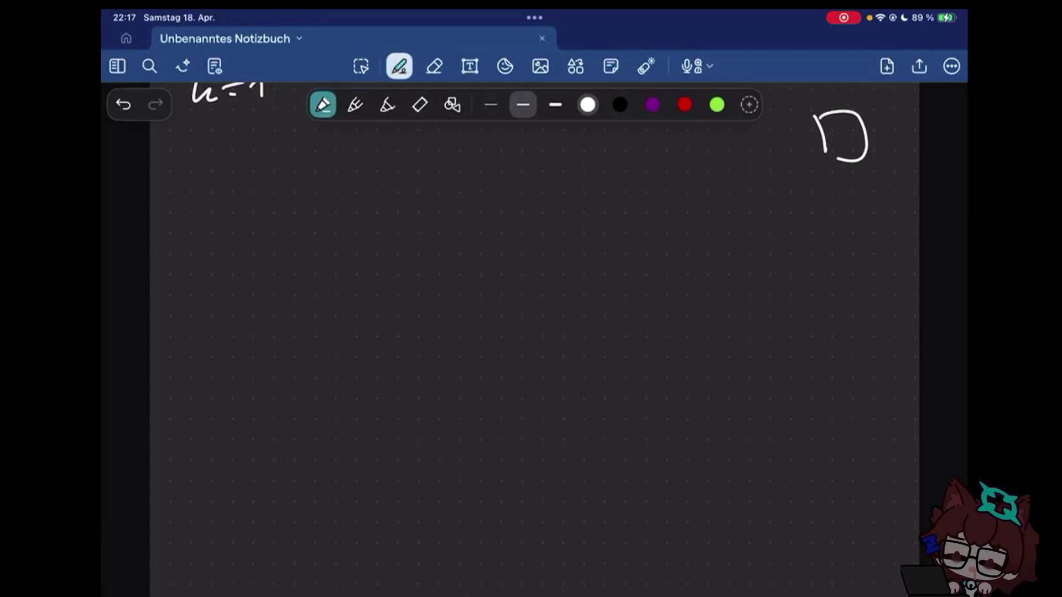
scroll(531, 332, up, 2)
scroll(531, 333, down, 1)
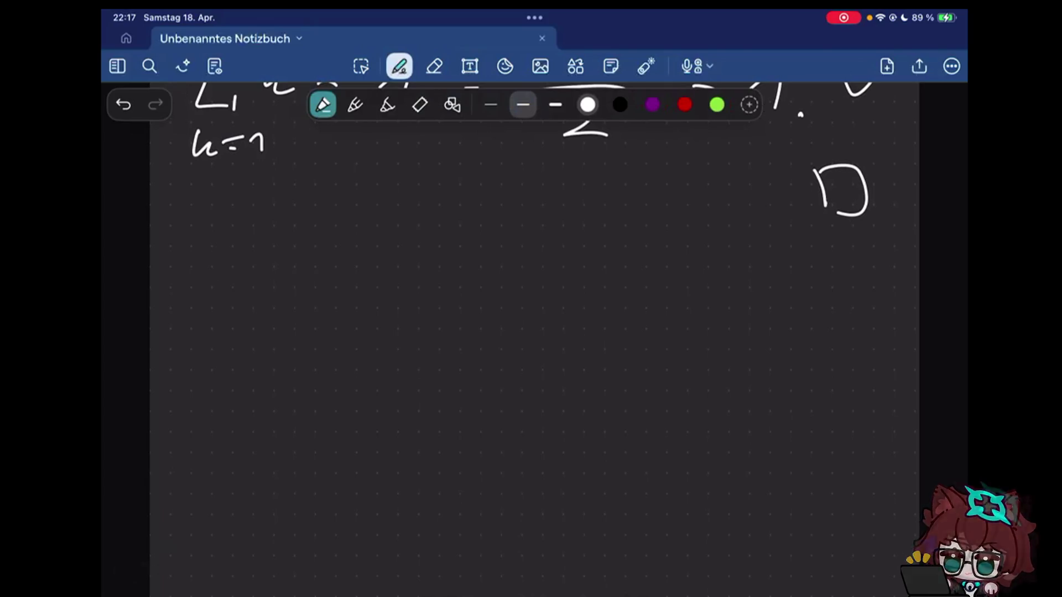
scroll(531, 332, down, 1)
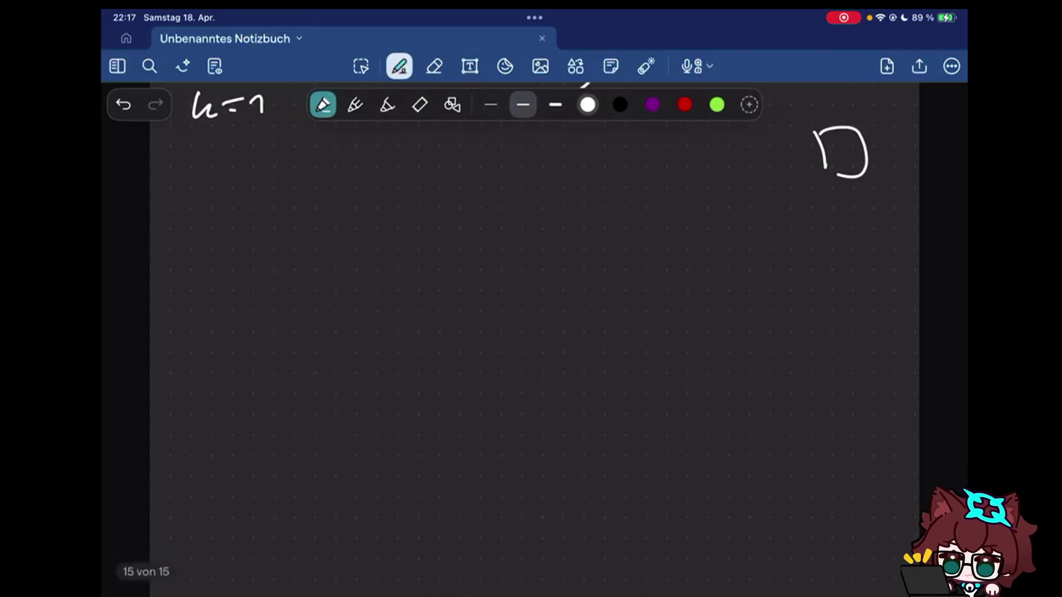
scroll(531, 333, down, 2)
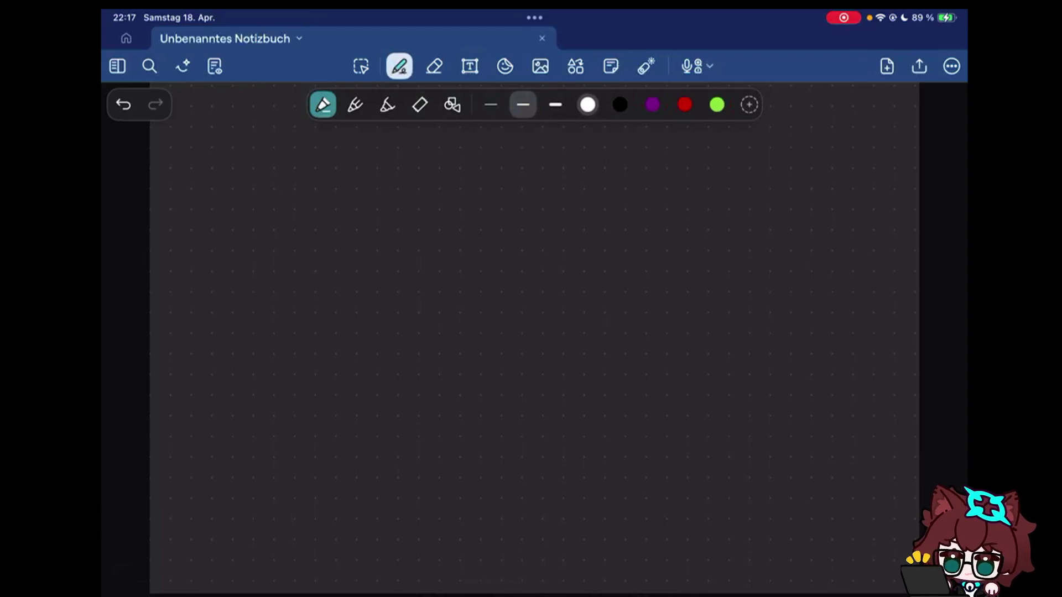
scroll(531, 332, up, 10)
scroll(531, 332, up, 5)
scroll(531, 332, up, 1)
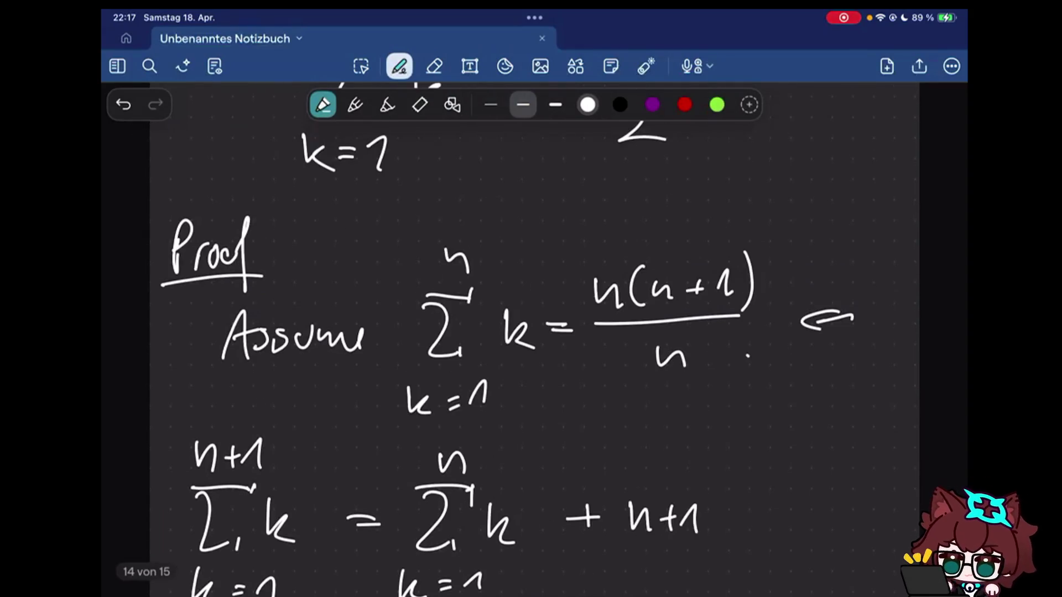
scroll(532, 332, up, 3)
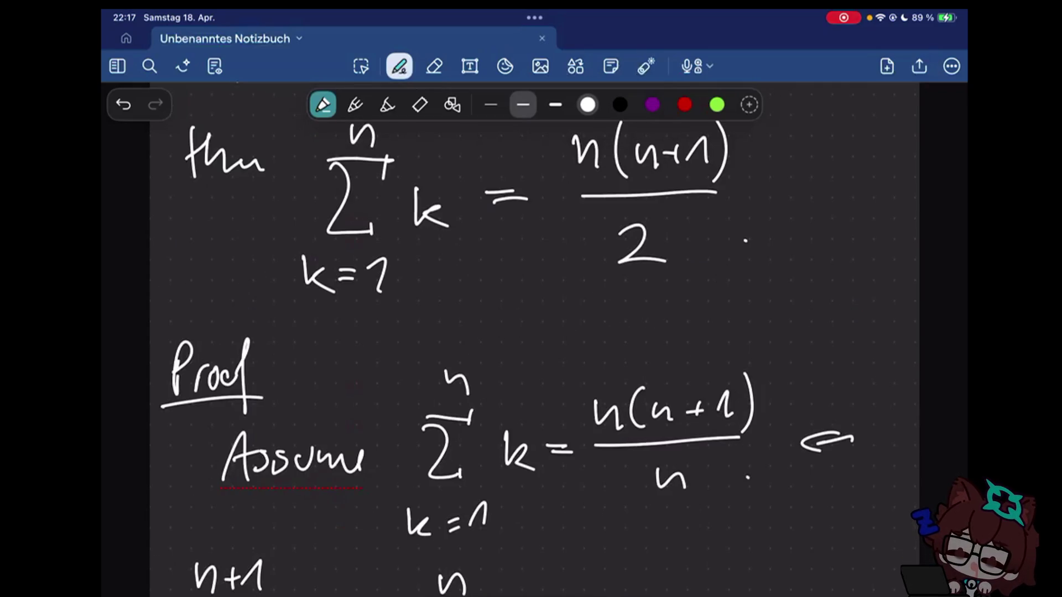
scroll(532, 332, down, 10)
scroll(531, 332, down, 1)
scroll(531, 332, down, 6)
scroll(532, 332, down, 3)
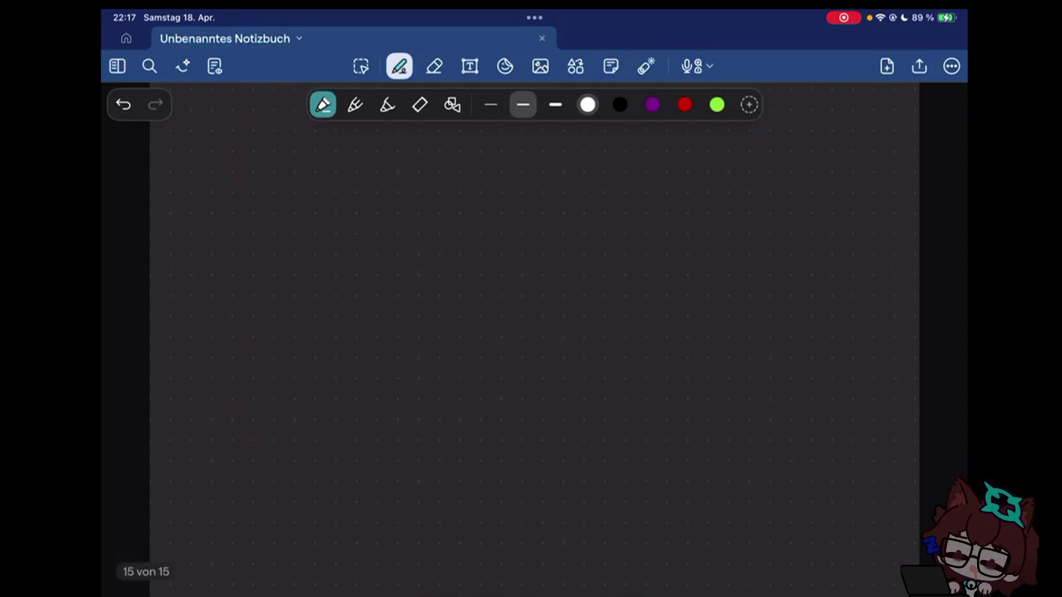
- Handwrite 'Chapter 2:' at the top of the blank page
drag(190, 159, 166, 223)
drag(199, 167, 220, 221)
drag(244, 203, 249, 221)
drag(256, 199, 254, 258)
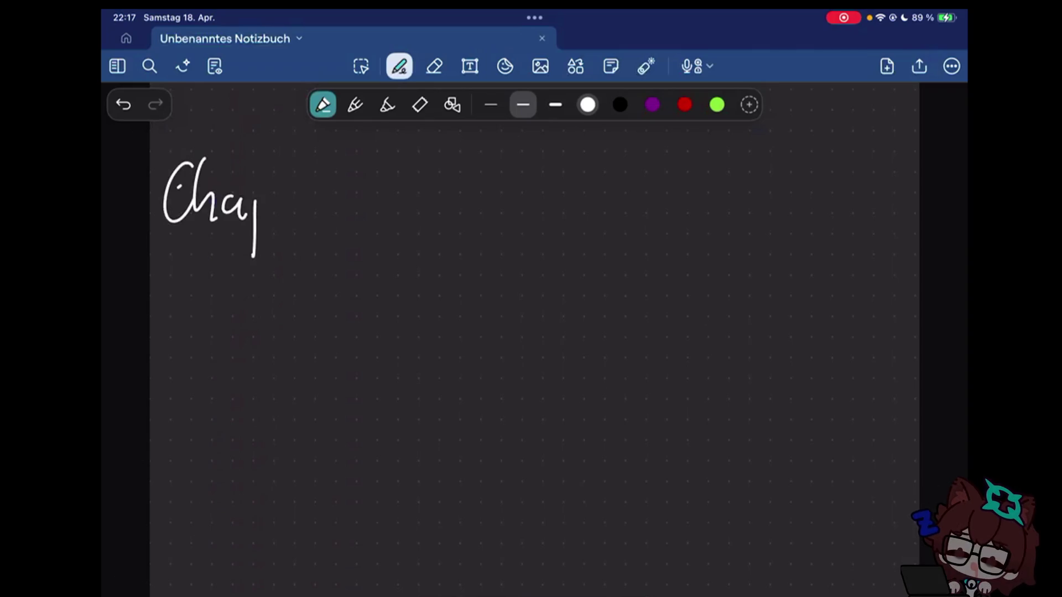
drag(256, 208, 276, 200)
mouse_move(285, 167)
mouse_down()
mouse_move(304, 214)
mouse_move(348, 188)
mouse_up()
drag(375, 186, 418, 214)
click(445, 196)
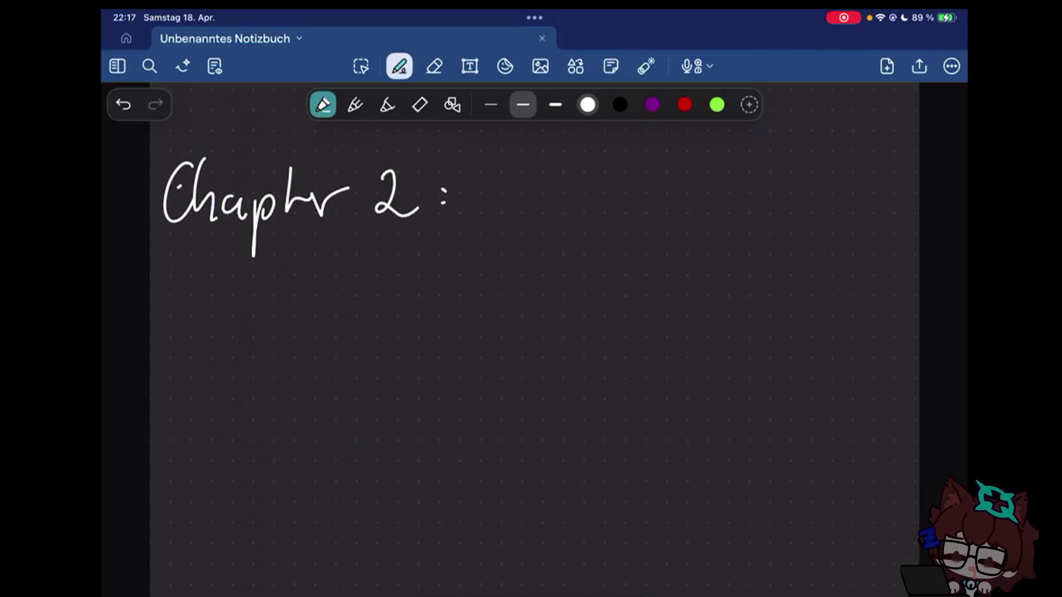
drag(508, 171, 509, 197)
- Handwrite 'Predicate Logic.' to complete the heading
drag(531, 218, 569, 204)
drag(596, 170, 596, 218)
drag(607, 199, 609, 218)
drag(632, 196, 624, 216)
drag(639, 199, 662, 218)
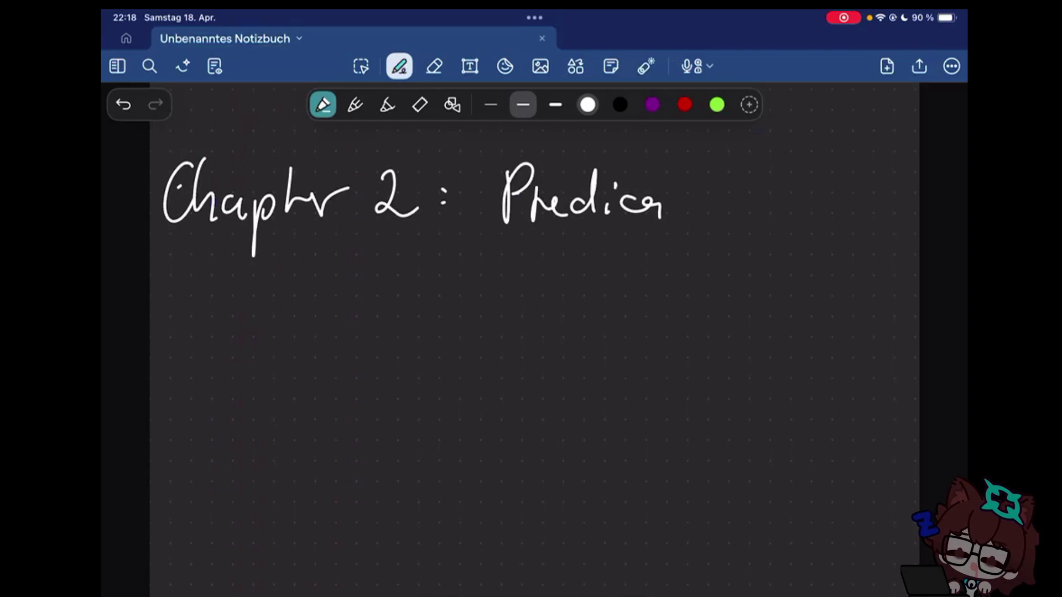
drag(694, 168, 696, 217)
drag(674, 201, 711, 196)
drag(750, 166, 771, 209)
drag(797, 192, 793, 234)
drag(832, 193, 835, 209)
drag(857, 189, 860, 210)
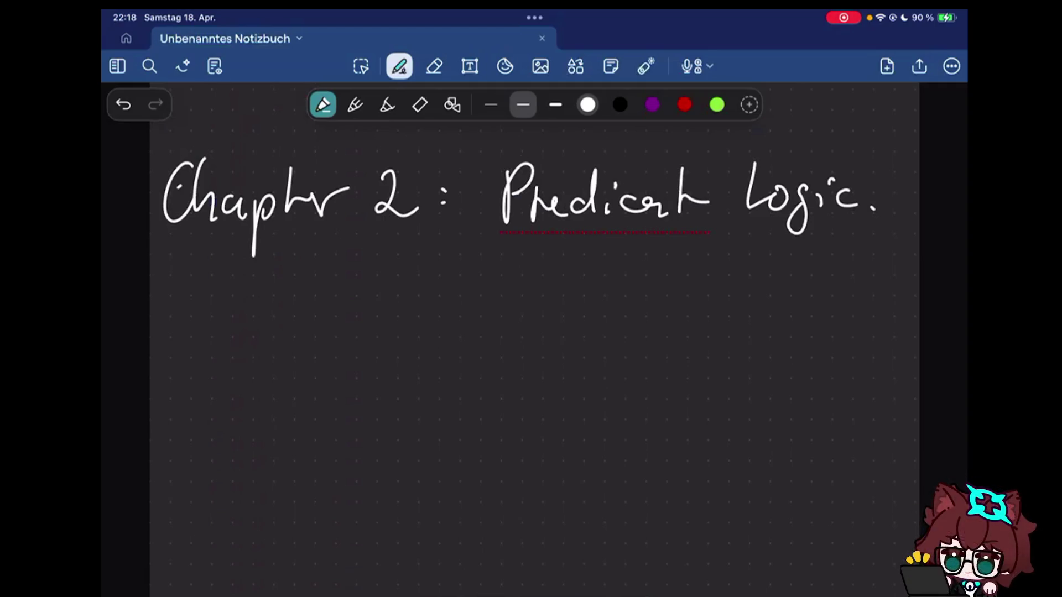
- Briefly pick the eraser, then reselect the pen
click(434, 65)
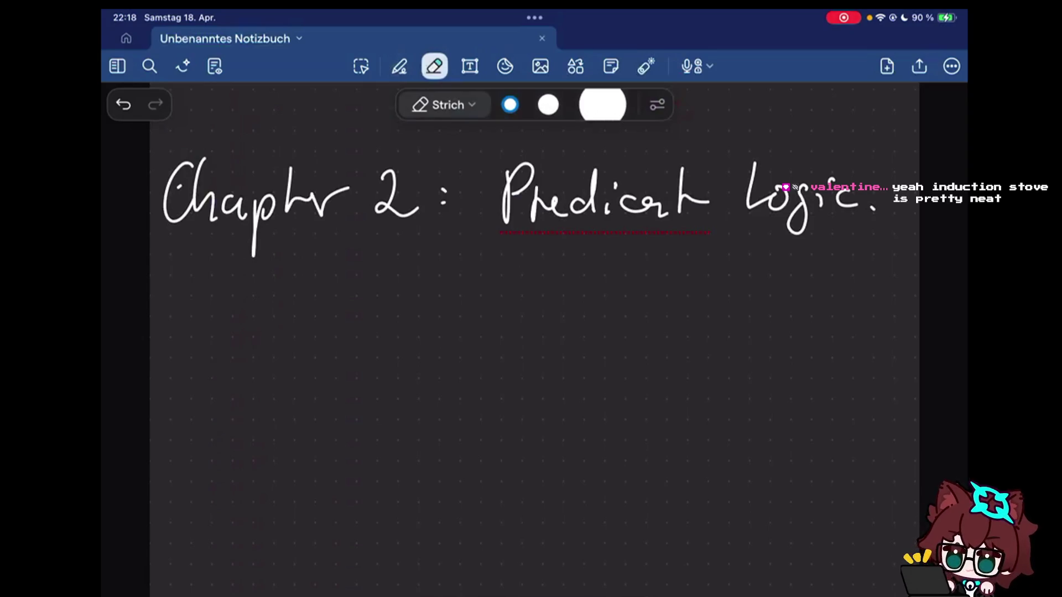
click(398, 66)
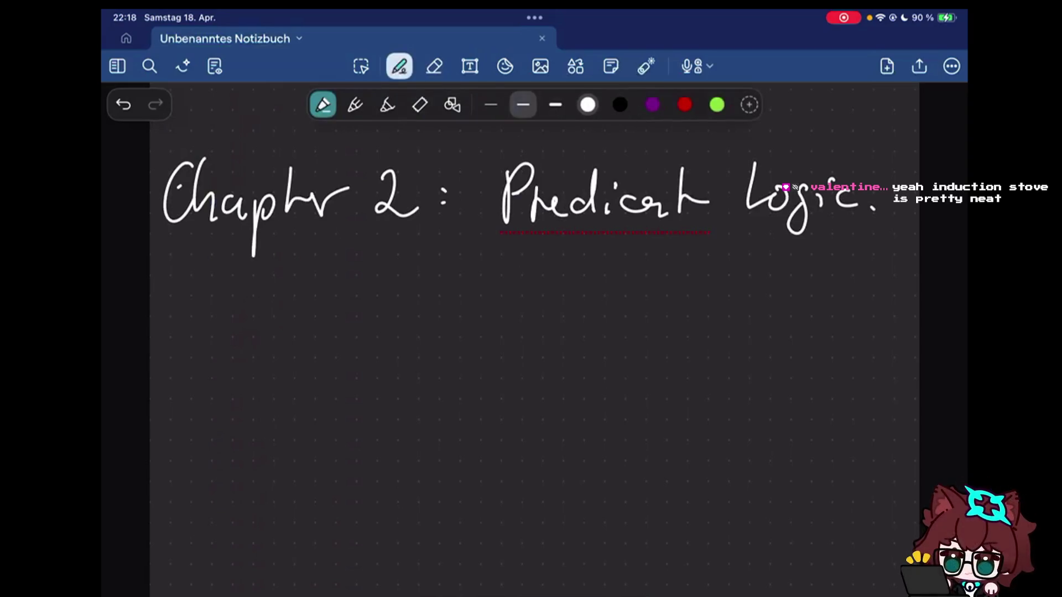
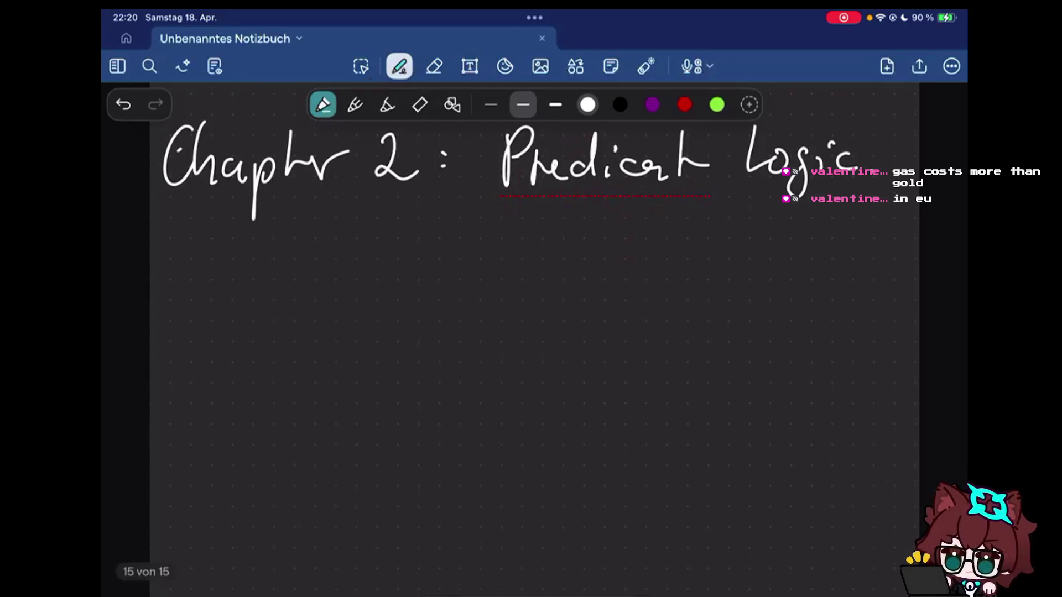
scroll(531, 332, down, 2)
scroll(531, 332, down, 1)
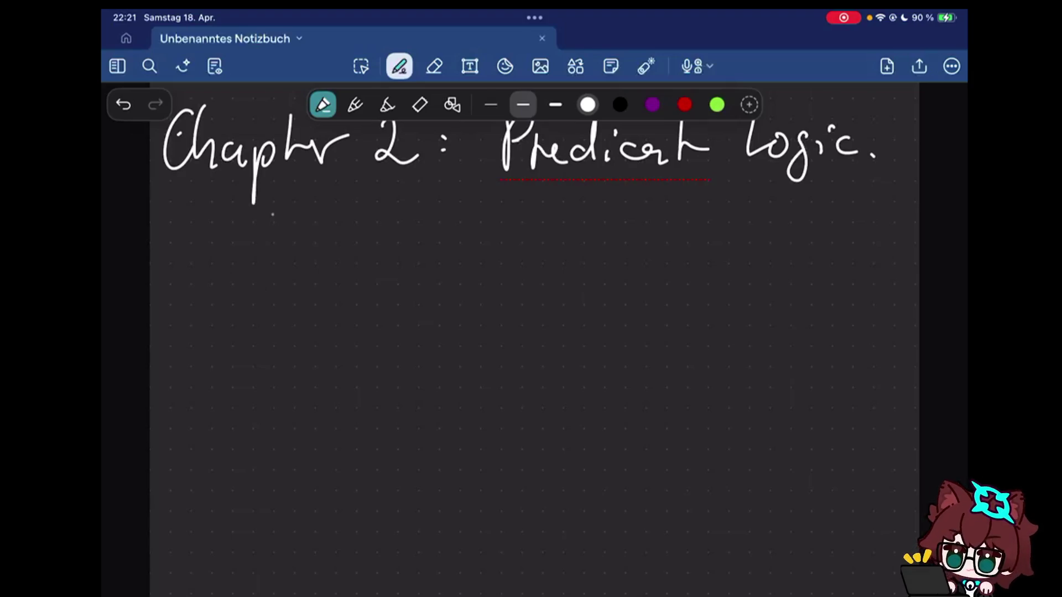
- With the pen, handwrite P(n) followed by an equivalence arrow ⟺ under Predicate Logic
key(e)
key(p)
scroll(531, 332, up, 3)
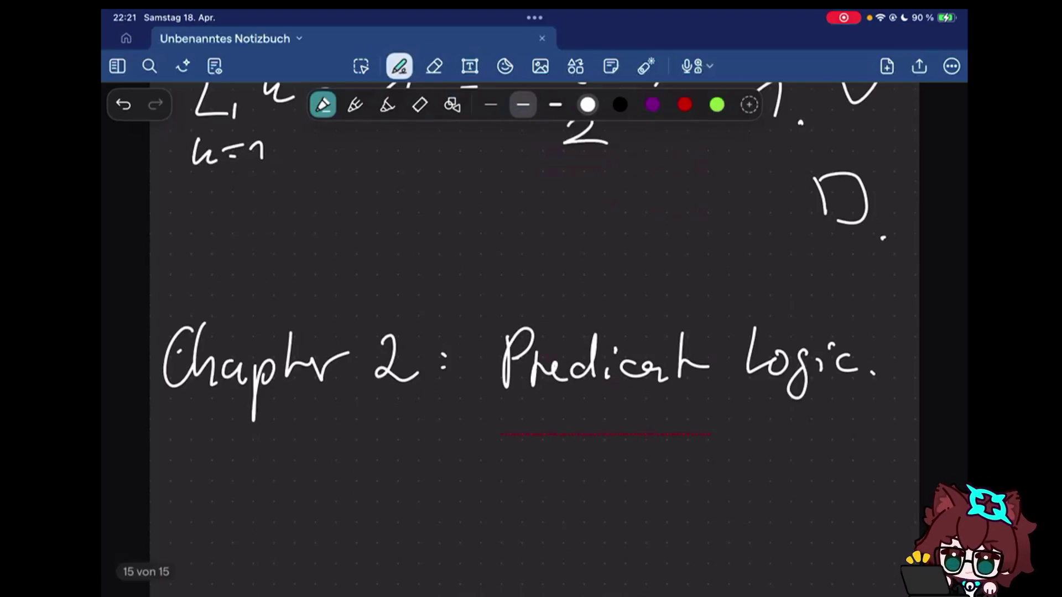
scroll(532, 332, up, 5)
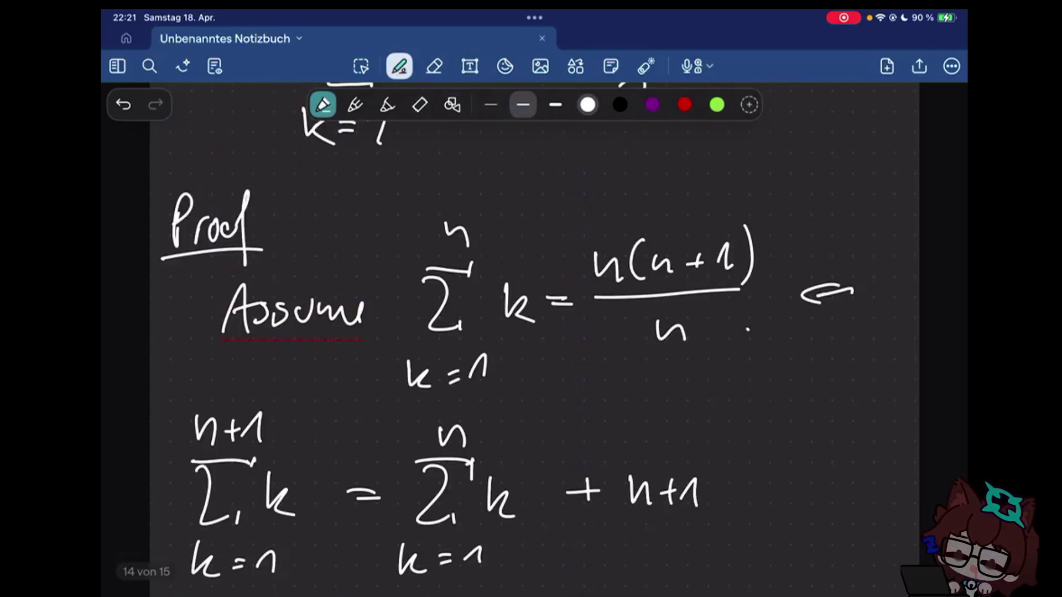
scroll(532, 332, up, 3)
scroll(531, 332, down, 10)
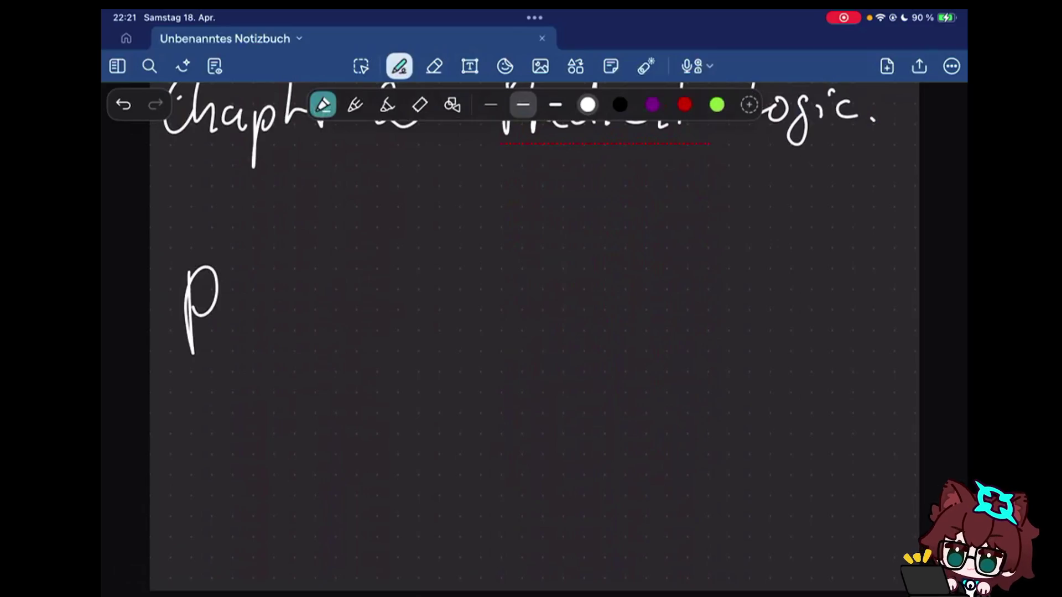
mouse_move(253, 273)
mouse_down()
mouse_move(249, 357)
mouse_move(292, 335)
mouse_up()
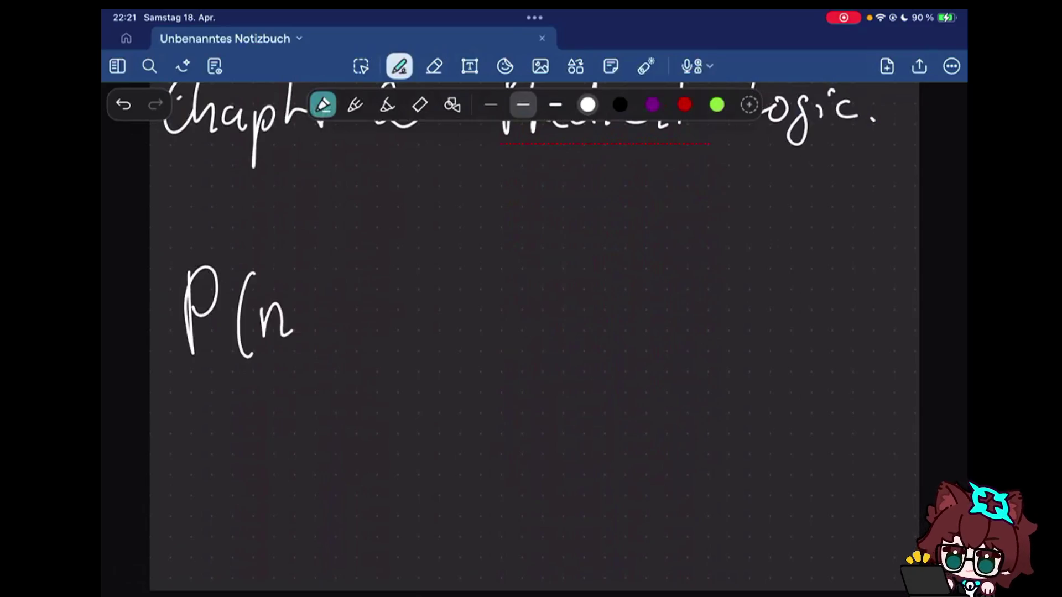
drag(289, 265, 302, 352)
mouse_move(344, 297)
mouse_down()
mouse_move(402, 297)
mouse_move(405, 308)
mouse_up()
drag(402, 286, 398, 323)
drag(357, 275, 357, 319)
- Write the summation Σ from k=1 to n of k and an equals sign
mouse_move(492, 253)
mouse_down()
mouse_move(551, 248)
mouse_move(540, 340)
mouse_up()
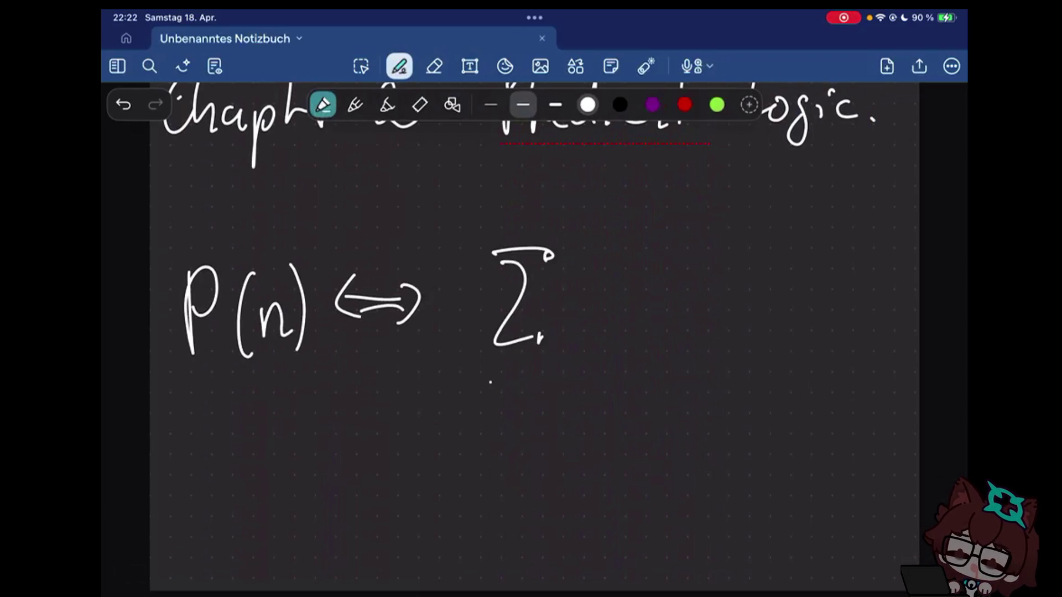
mouse_move(479, 371)
mouse_down()
mouse_move(498, 392)
mouse_move(525, 374)
mouse_up()
drag(508, 384, 526, 382)
drag(540, 378, 550, 386)
drag(512, 225, 533, 221)
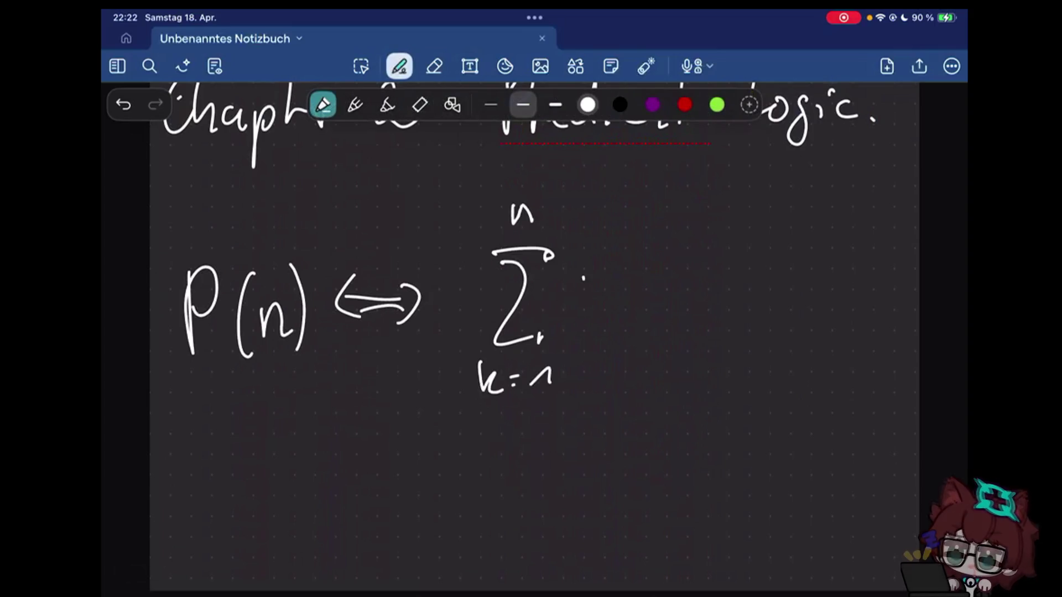
drag(584, 280, 613, 307)
drag(648, 288, 663, 287)
drag(649, 295, 666, 293)
- Finish the formula with n(n+1)/2. and begin the next line with an opening quote
mouse_move(710, 232)
mouse_down()
mouse_move(731, 255)
mouse_move(716, 260)
mouse_up()
drag(740, 236, 772, 247)
drag(837, 226, 840, 261)
drag(726, 272, 828, 270)
drag(772, 299, 795, 318)
click(846, 306)
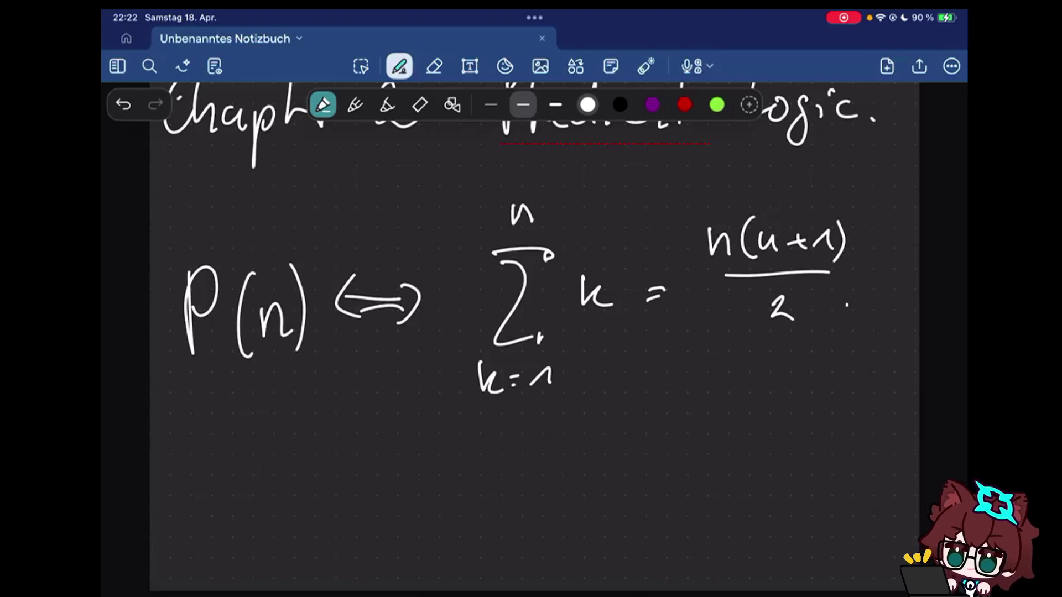
mouse_move(183, 430)
mouse_down()
mouse_move(180, 455)
mouse_move(192, 452)
mouse_up()
click(219, 498)
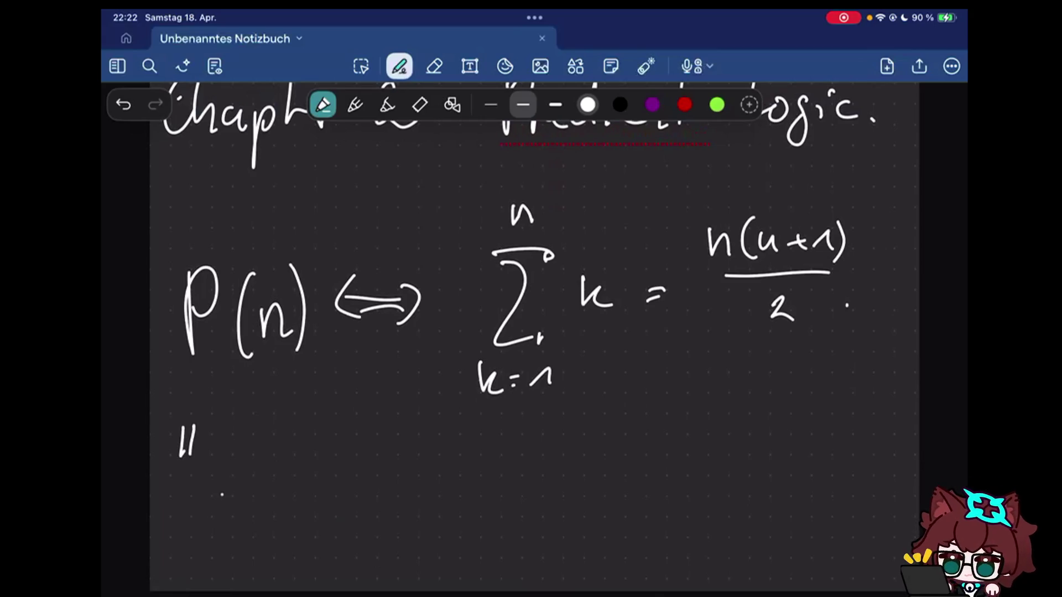
- Handwrite "Conversion From Objects" below the formula
mouse_move(237, 458)
mouse_down()
mouse_move(249, 519)
mouse_move(299, 496)
mouse_move(425, 499)
mouse_up()
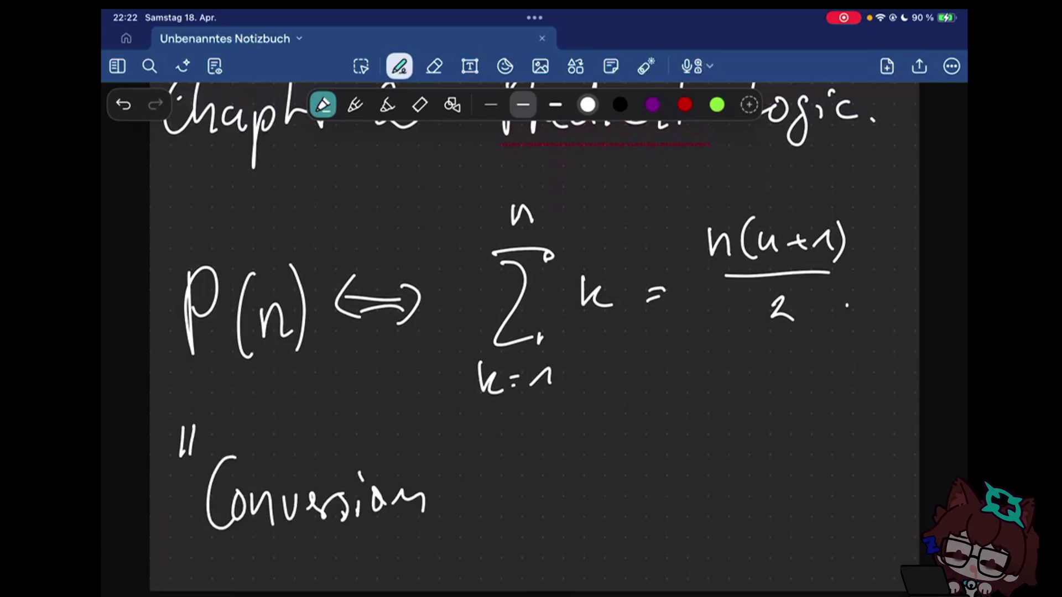
mouse_move(452, 462)
mouse_down()
mouse_move(506, 455)
mouse_move(465, 521)
mouse_up()
mouse_move(492, 521)
mouse_down()
mouse_move(509, 486)
mouse_move(564, 522)
mouse_up()
drag(615, 464, 621, 526)
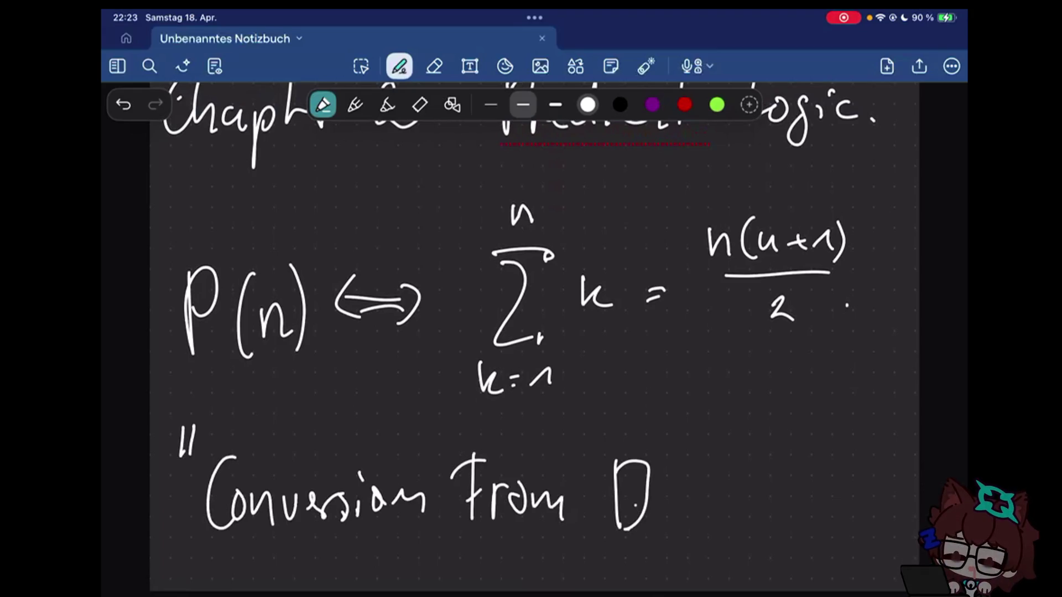
drag(631, 475, 658, 505)
mouse_move(664, 490)
mouse_down()
mouse_move(723, 458)
mouse_move(750, 489)
mouse_up()
drag(786, 448, 793, 498)
drag(798, 477, 816, 481)
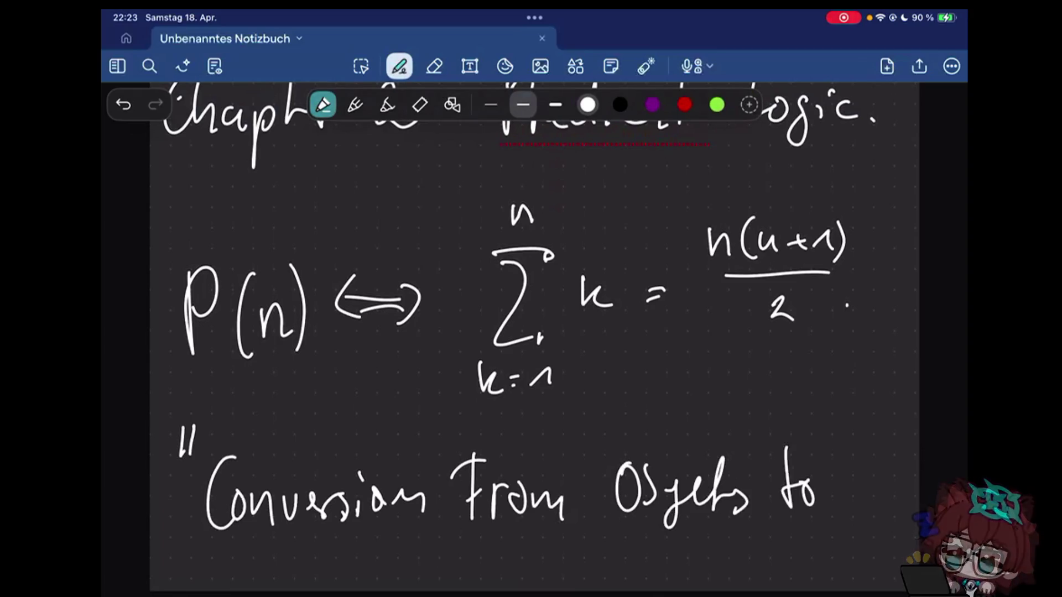
scroll(531, 332, down, 1)
scroll(531, 331, down, 5)
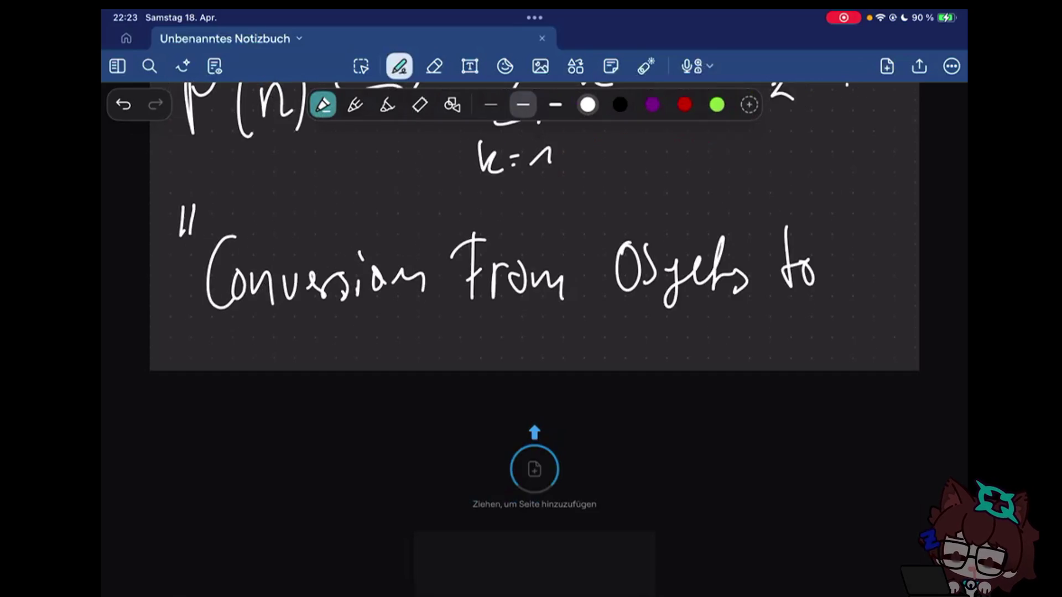
- Add a page below and finish the quote with "to Truth values."
drag(197, 469, 241, 464)
mouse_move(217, 469)
mouse_down()
mouse_move(217, 524)
mouse_move(283, 516)
mouse_up()
drag(295, 455, 323, 513)
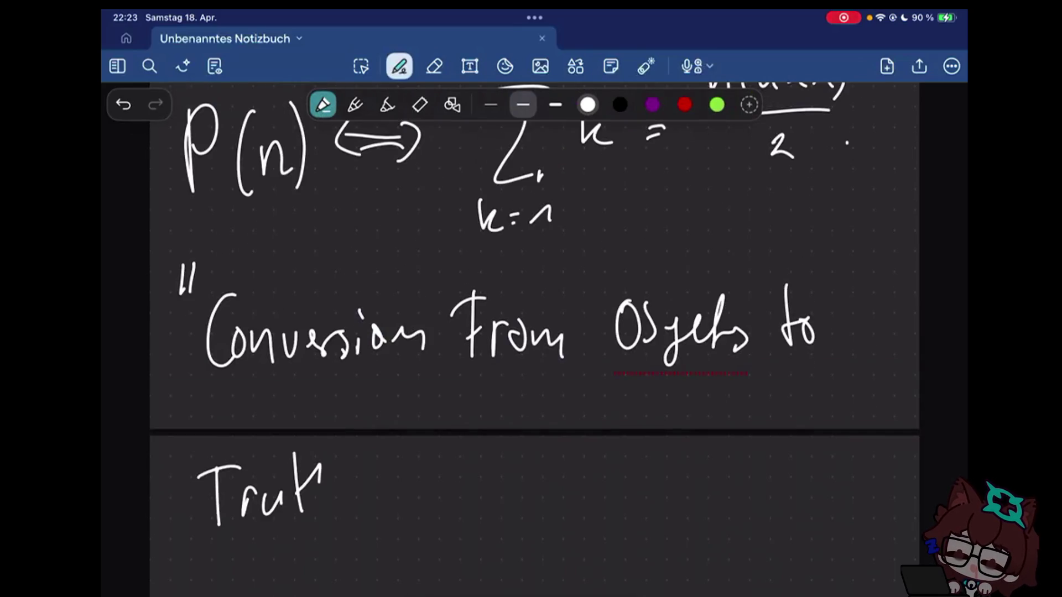
drag(320, 456, 342, 508)
drag(378, 472, 498, 498)
click(520, 497)
drag(540, 444, 538, 466)
drag(549, 440, 546, 464)
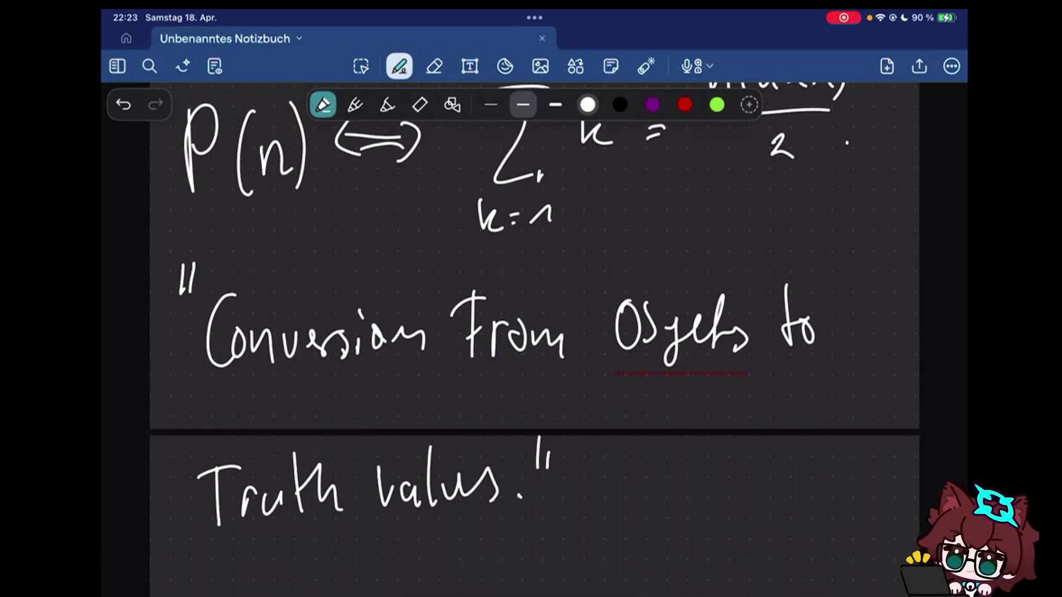
click(434, 65)
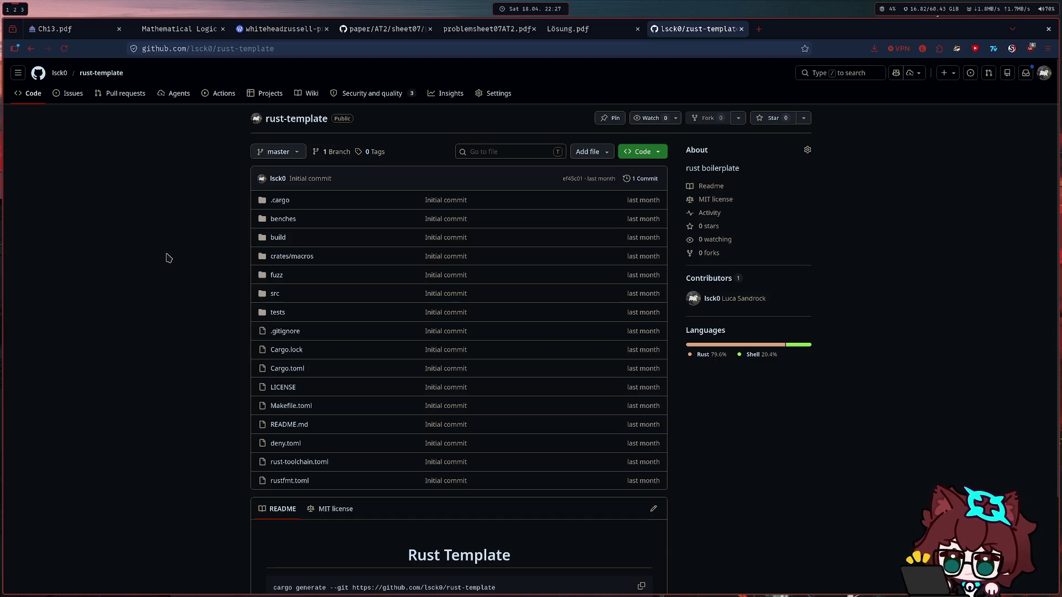
- Enlarge the GitHub page, grab the repository address, and open src/bin/main.rs
key(ctrl+plus)
key(ctrl+plus)
click(246, 49)
key(Escape)
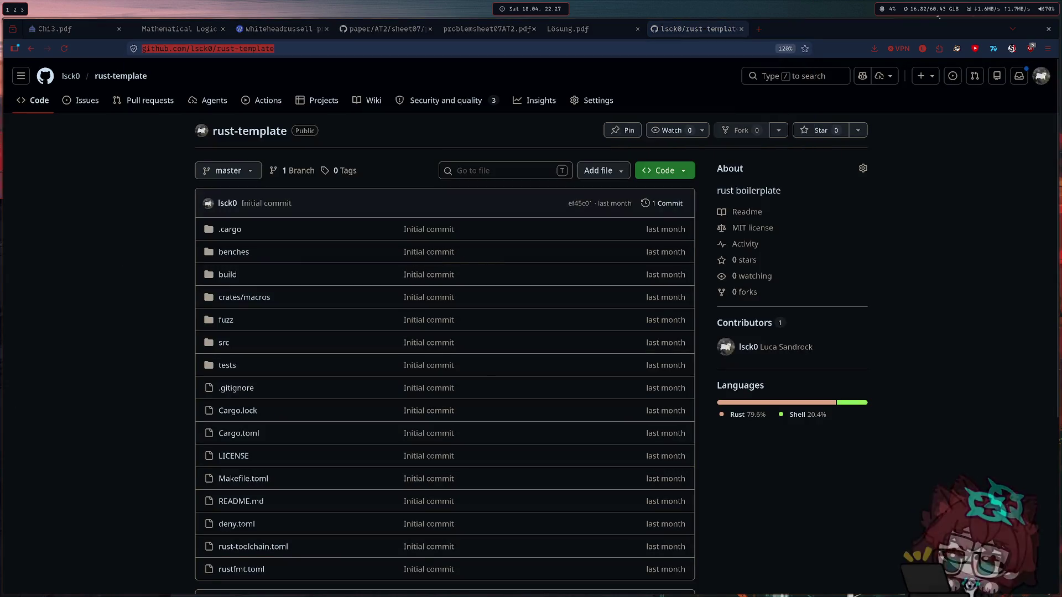
click(183, 340)
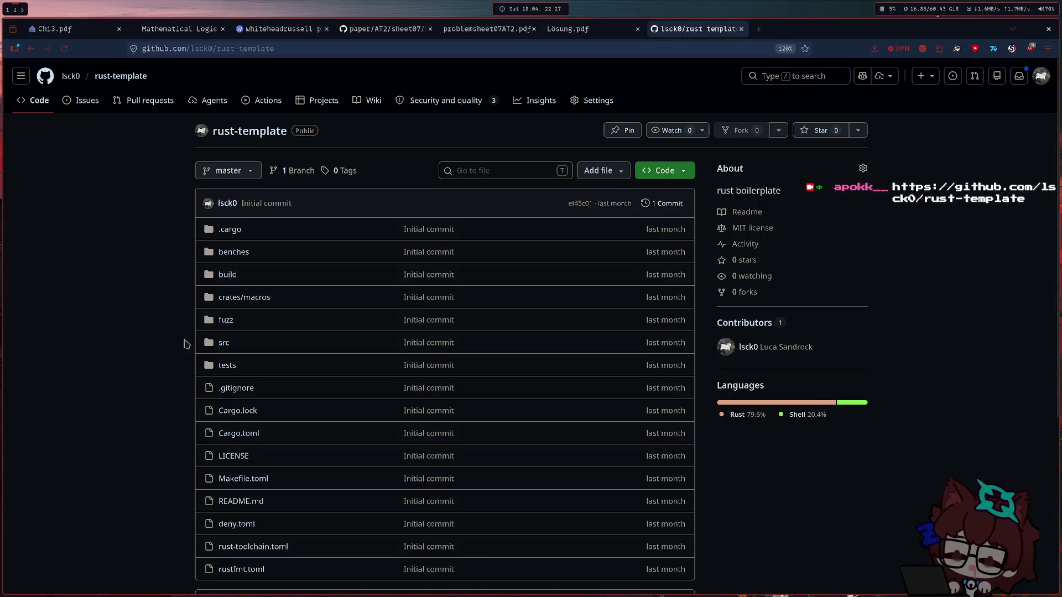
click(279, 335)
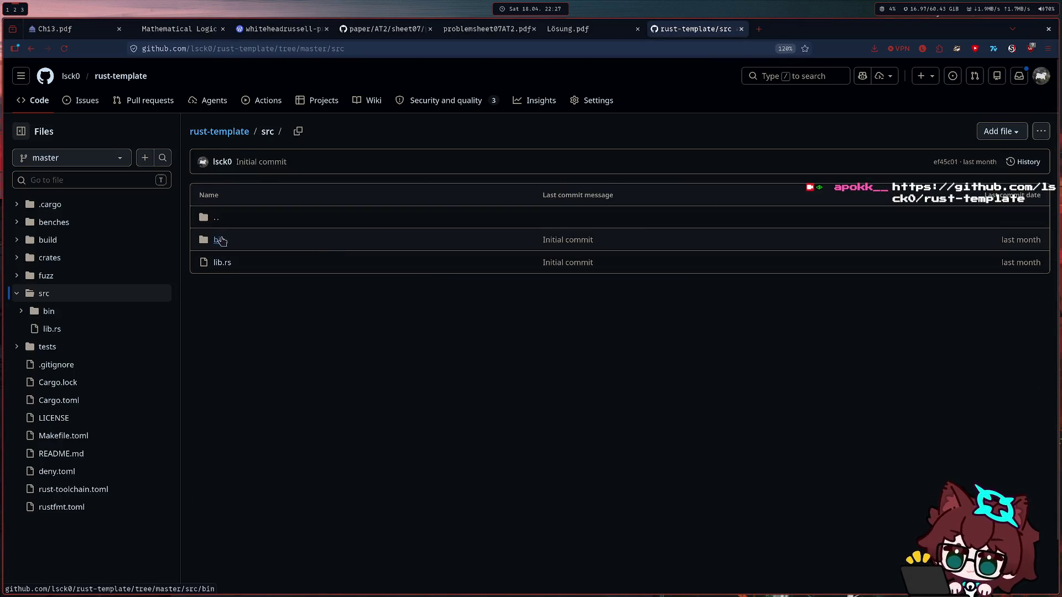
click(216, 241)
click(220, 241)
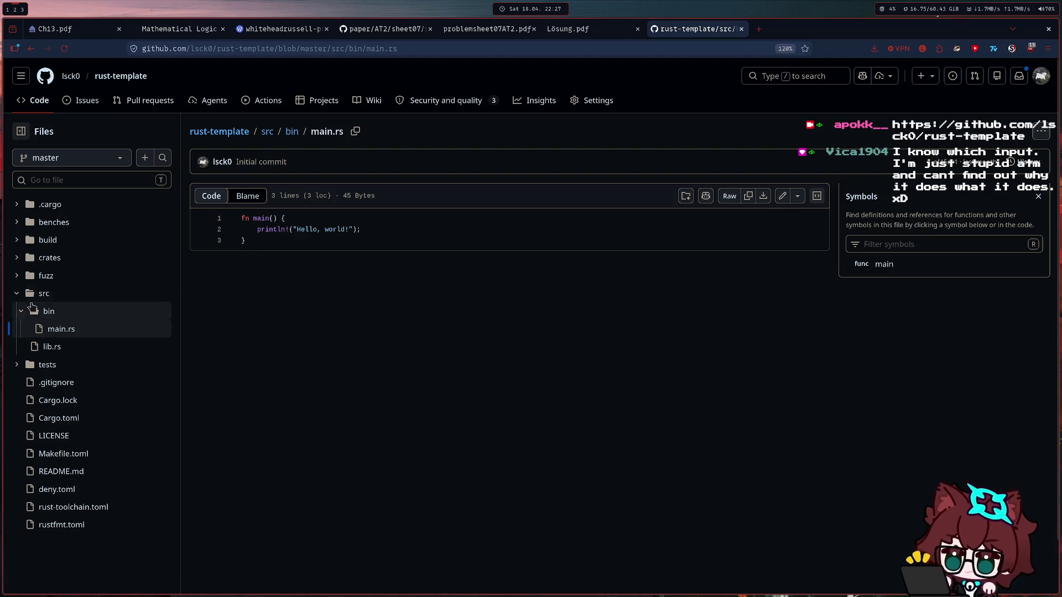
- Browse the file tree through crates/macros/src, src and tests, and enlarge lib.rs
click(18, 294)
click(16, 258)
click(21, 277)
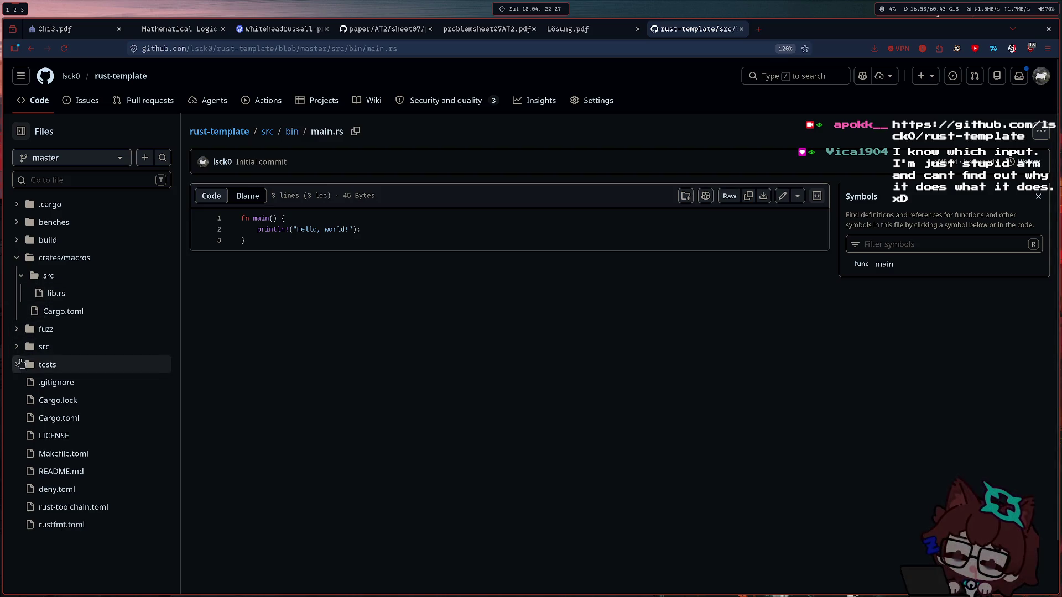
click(16, 348)
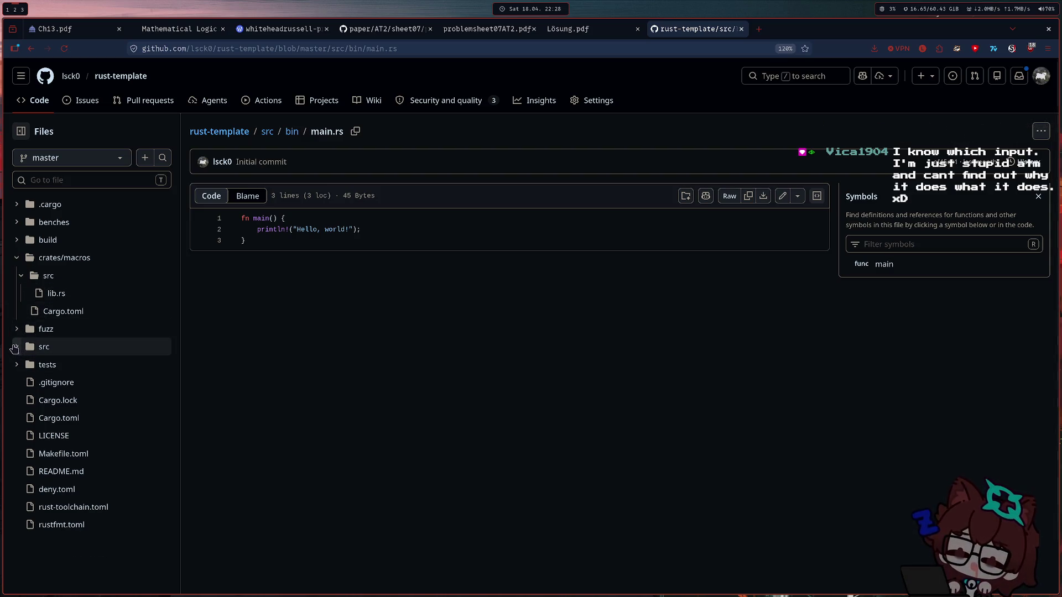
click(51, 413)
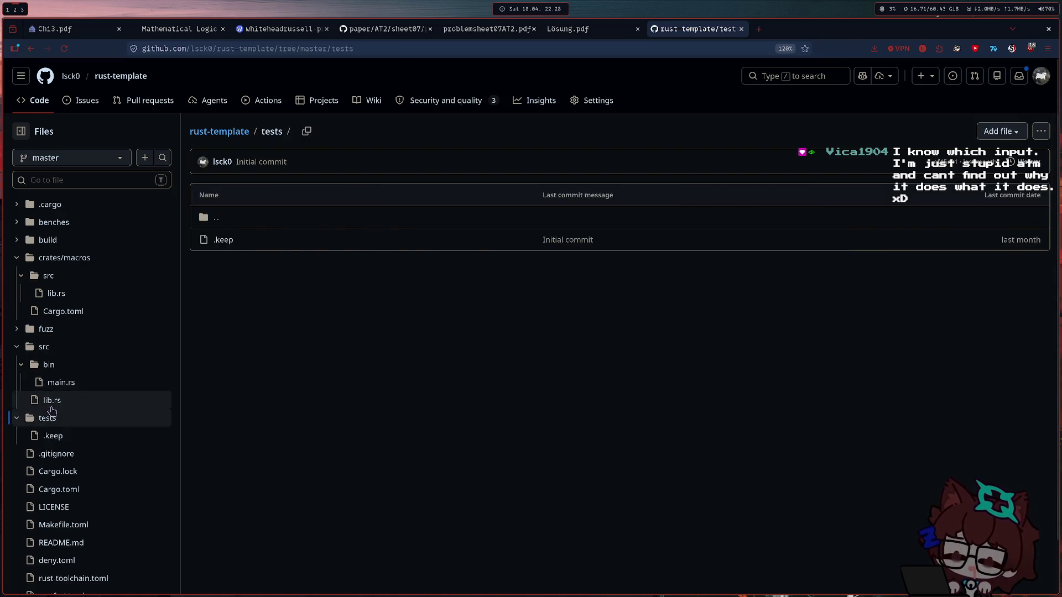
key(ctrl+plus)
key(ctrl+plus)
key(ctrl+plus)
scroll(372, 294, down, 5)
scroll(371, 294, up, 2)
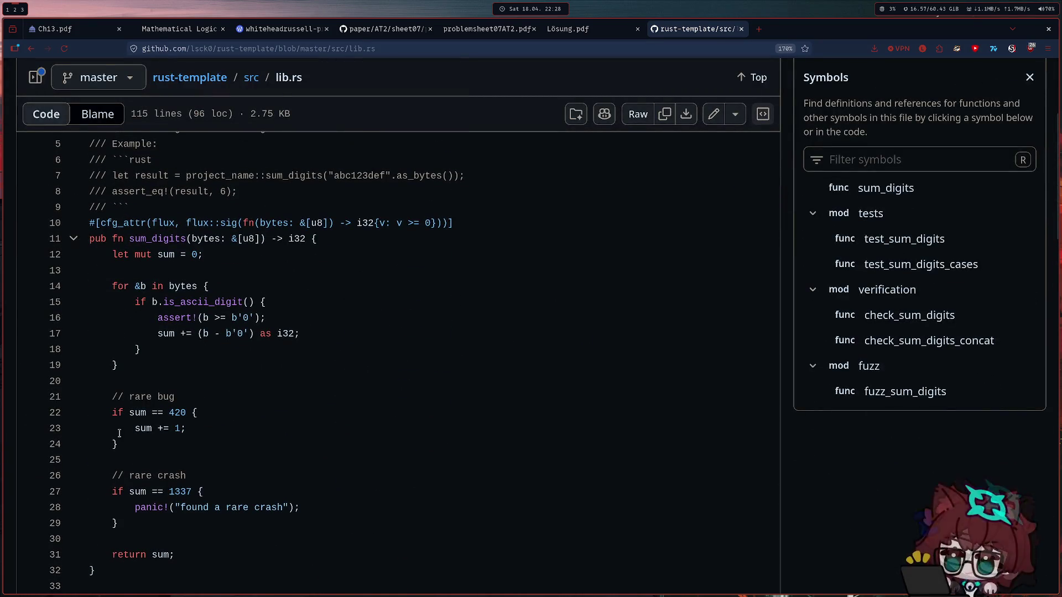
- Mark the rare bug and rare crash blocks (lines 21-29) and the kani cfg attribute
drag(121, 446, 90, 397)
drag(120, 523, 95, 471)
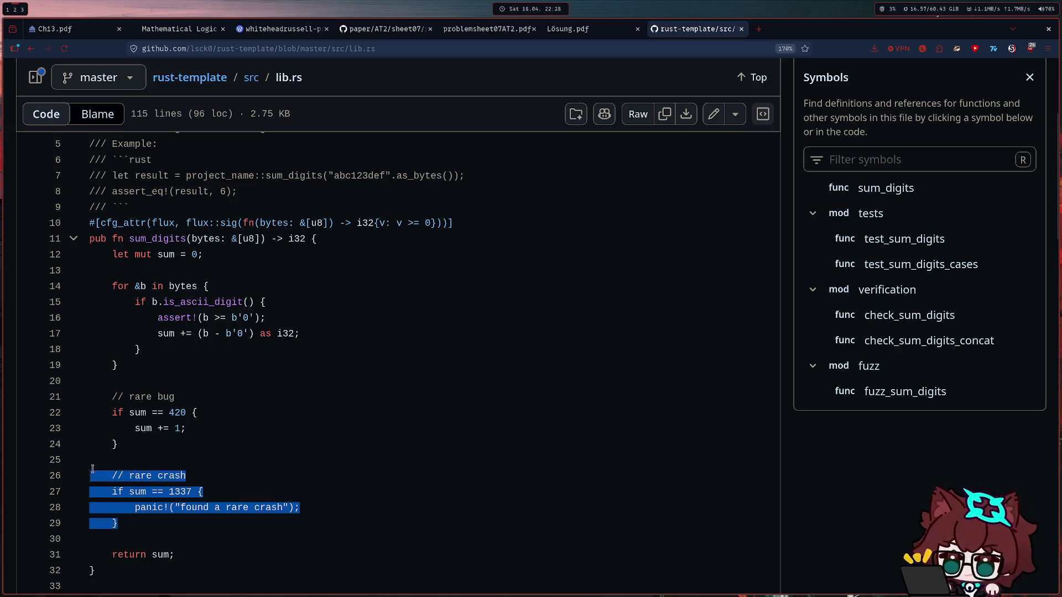
click(93, 470)
scroll(340, 335, up, 2)
drag(463, 325, 88, 325)
click(88, 325)
scroll(201, 330, down, 5)
scroll(201, 330, down, 2)
scroll(201, 330, up, 3)
scroll(152, 339, down, 5)
scroll(152, 339, down, 4)
scroll(152, 339, down, 5)
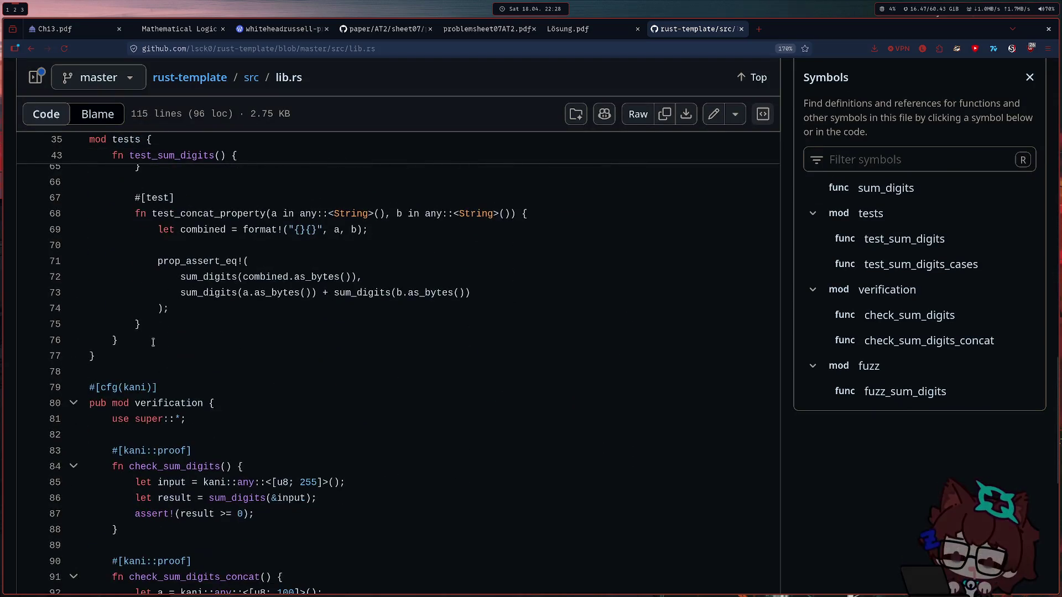
scroll(131, 283, up, 2)
double_click(132, 284)
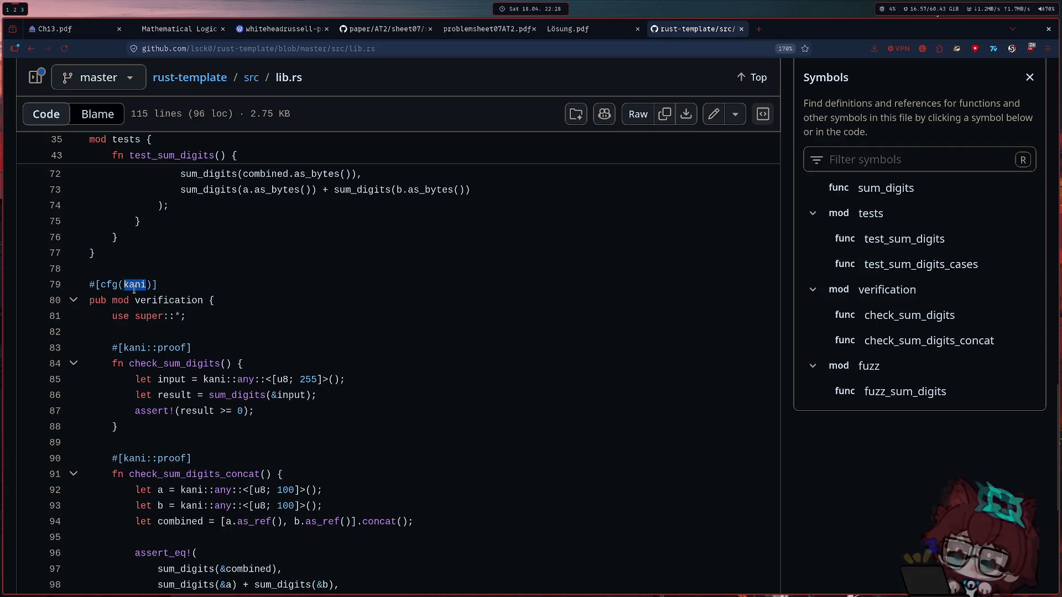
scroll(132, 284, down, 4)
scroll(246, 482, up, 3)
- Highlight the check_sum_digits_concat proof, line 93's let b and the fuzz module, then zoom out
triple_click(247, 481)
drag(247, 481, 114, 368)
click(114, 368)
drag(118, 529, 114, 368)
click(113, 367)
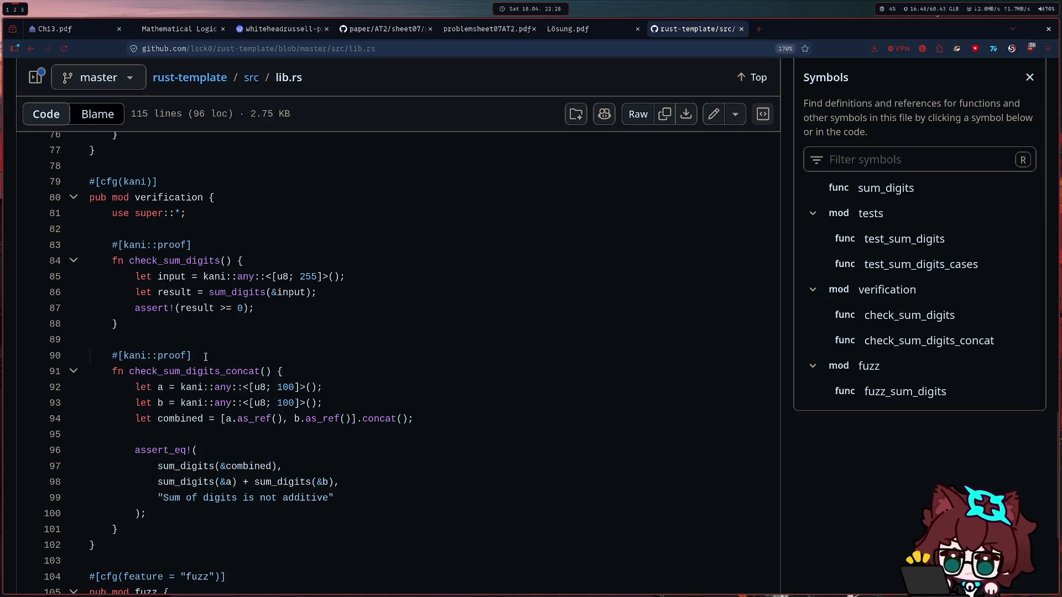
mouse_move(135, 402)
mouse_down()
mouse_move(323, 402)
mouse_move(140, 402)
mouse_up()
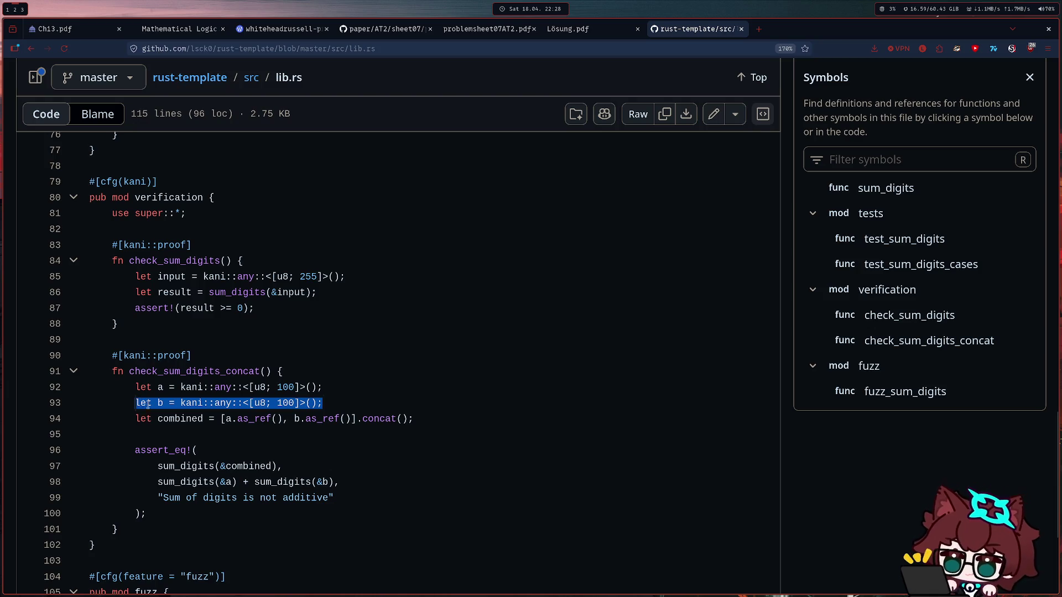
drag(323, 402, 138, 403)
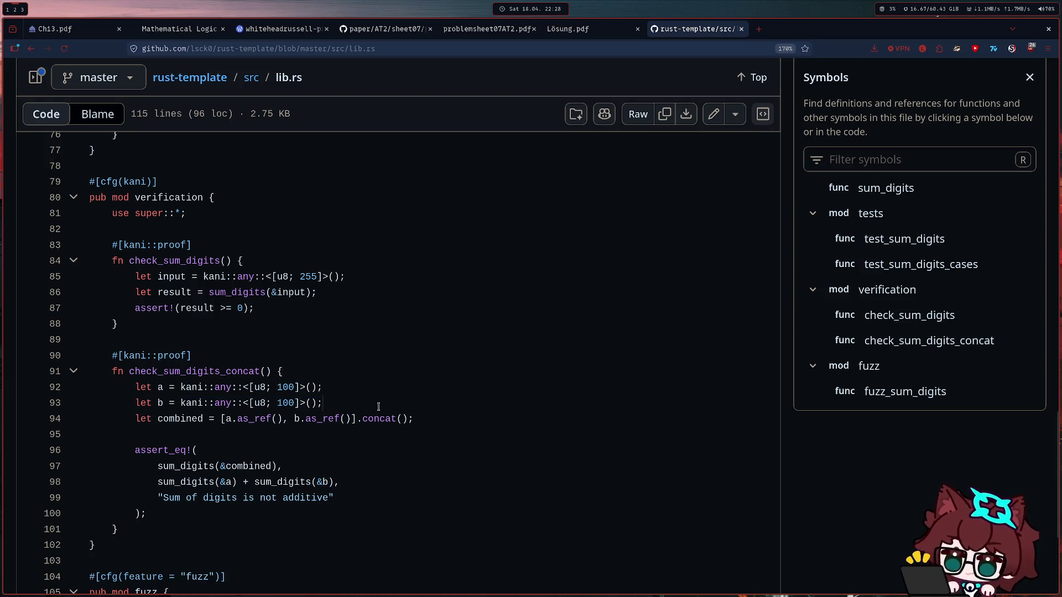
click(137, 402)
scroll(345, 400, down, 5)
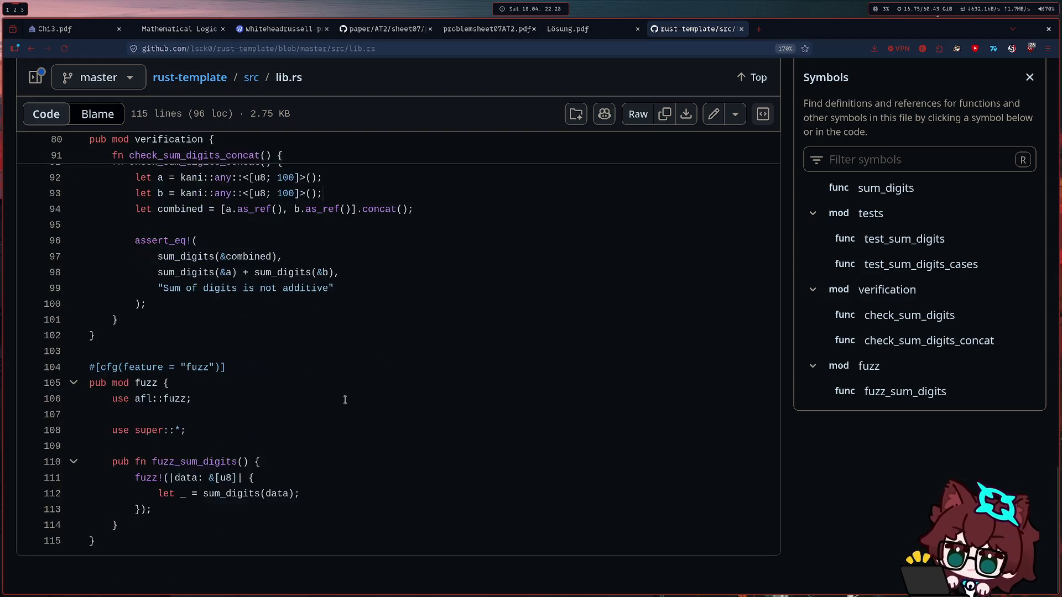
drag(165, 523, 89, 367)
click(89, 367)
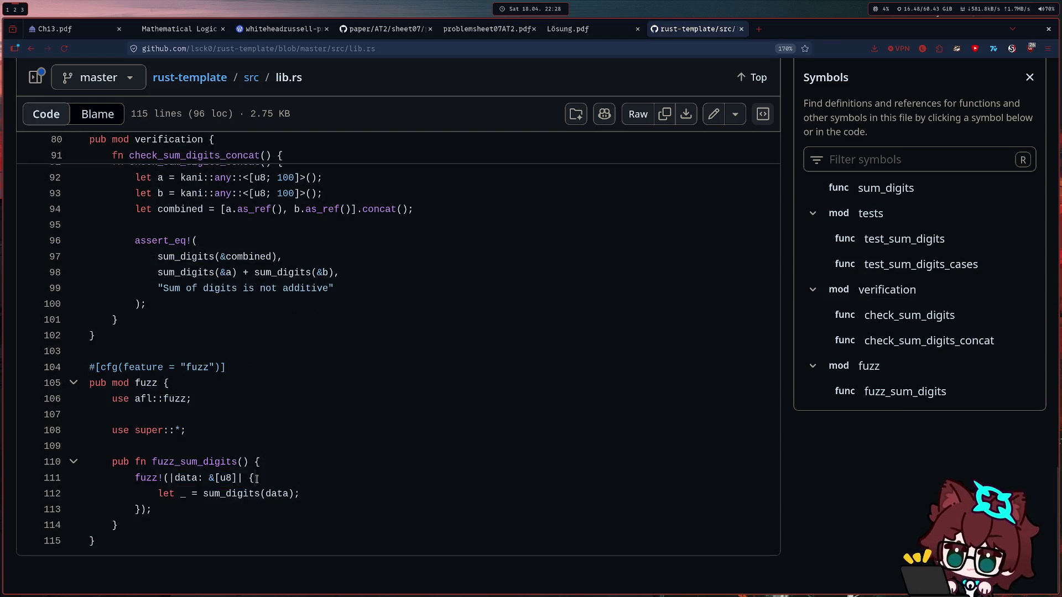
scroll(236, 452, up, 10)
scroll(236, 452, up, 3)
scroll(232, 448, up, 3)
scroll(224, 444, up, 3)
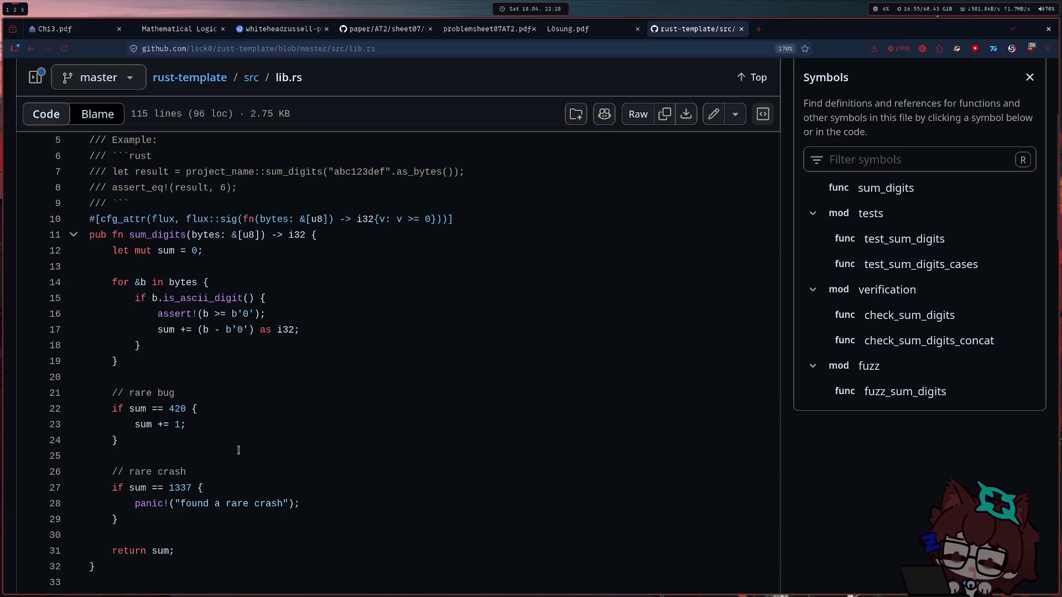
scroll(216, 437, up, 3)
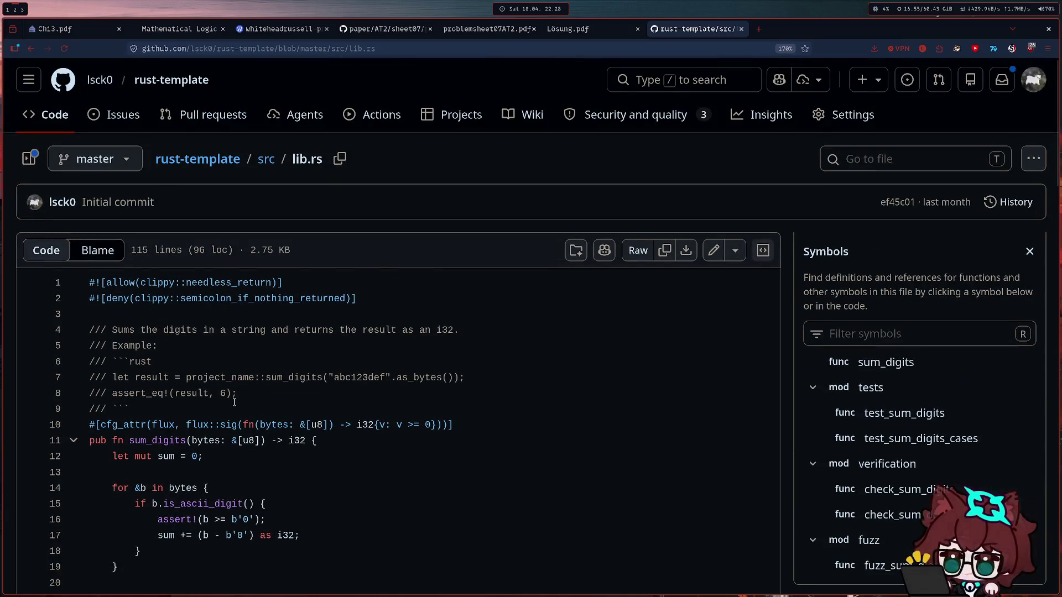
key(ctrl+minus)
key(ctrl+minus)
key(ctrl+minus)
key(ctrl+minus)
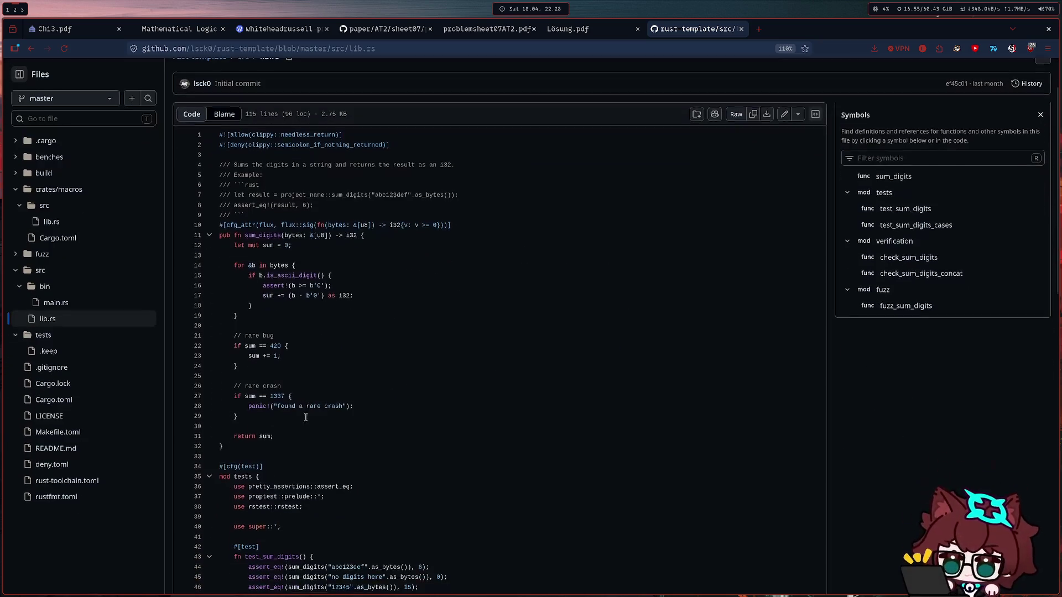
scroll(334, 381, up, 2)
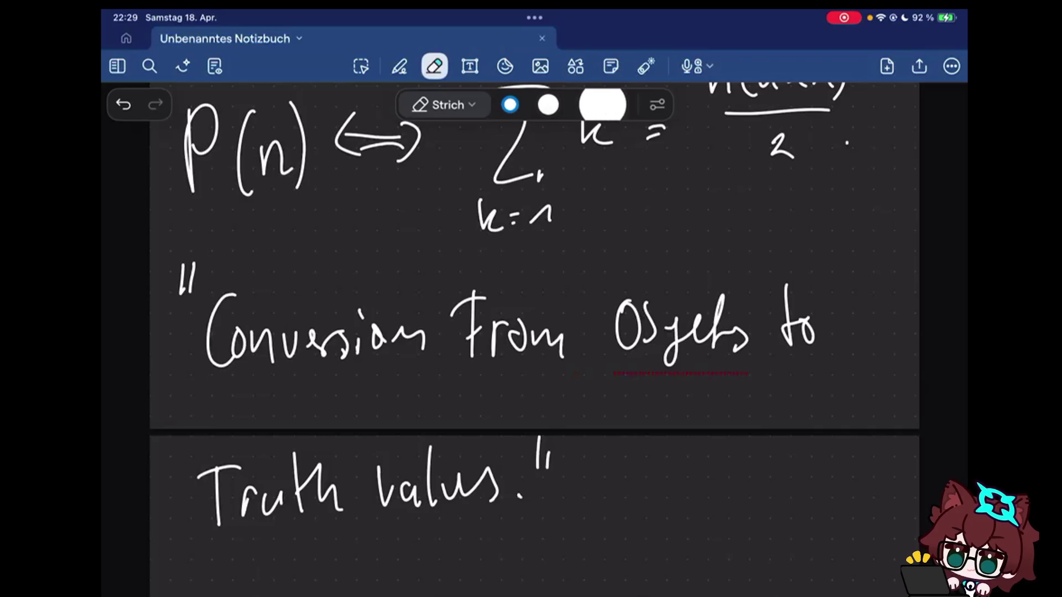
scroll(534, 331, down, 5)
scroll(535, 332, down, 1)
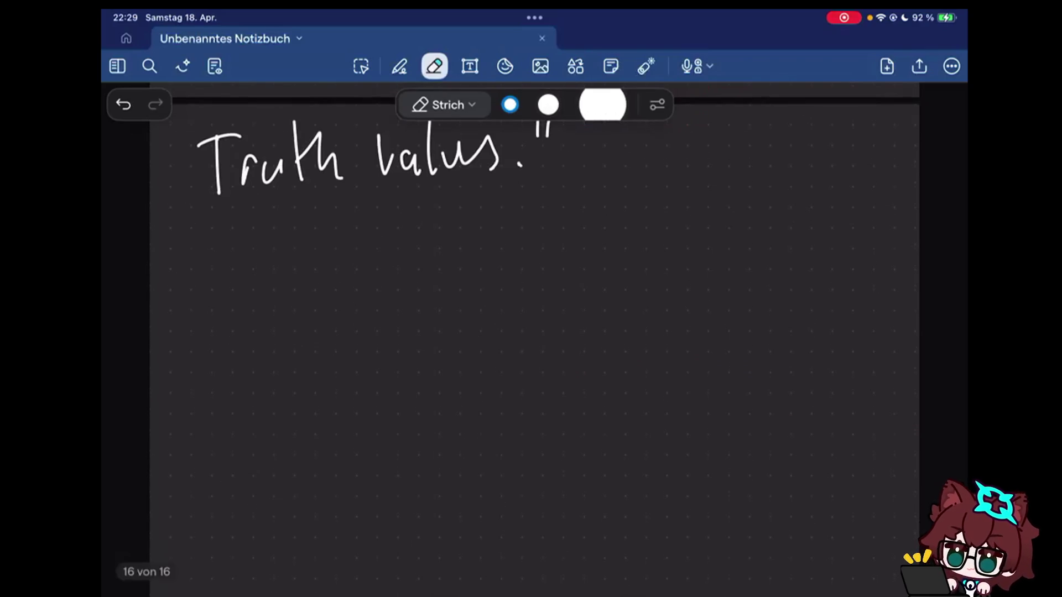
scroll(535, 332, up, 7)
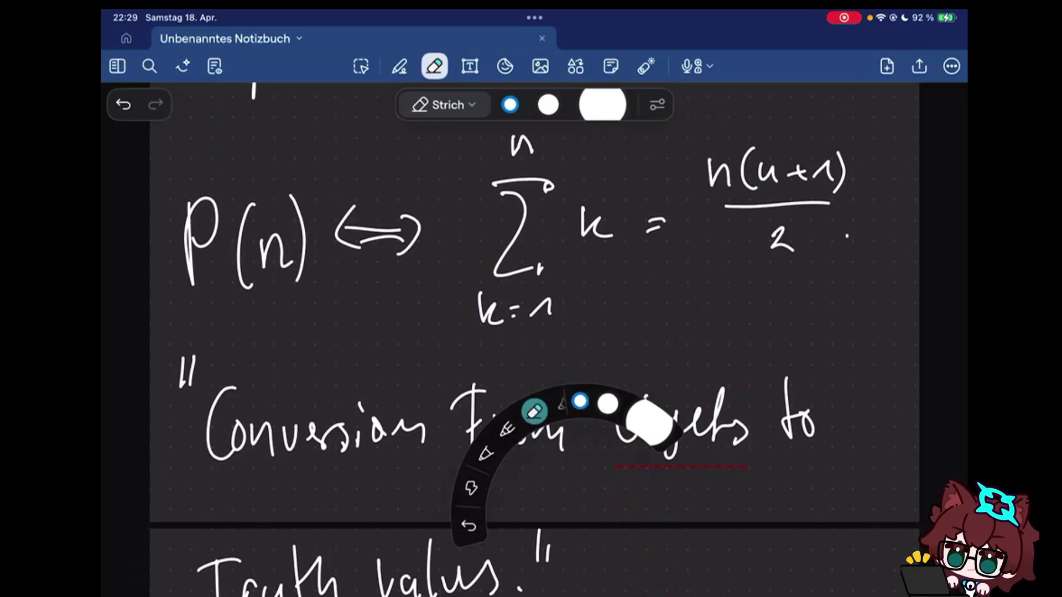
scroll(534, 333, down, 10)
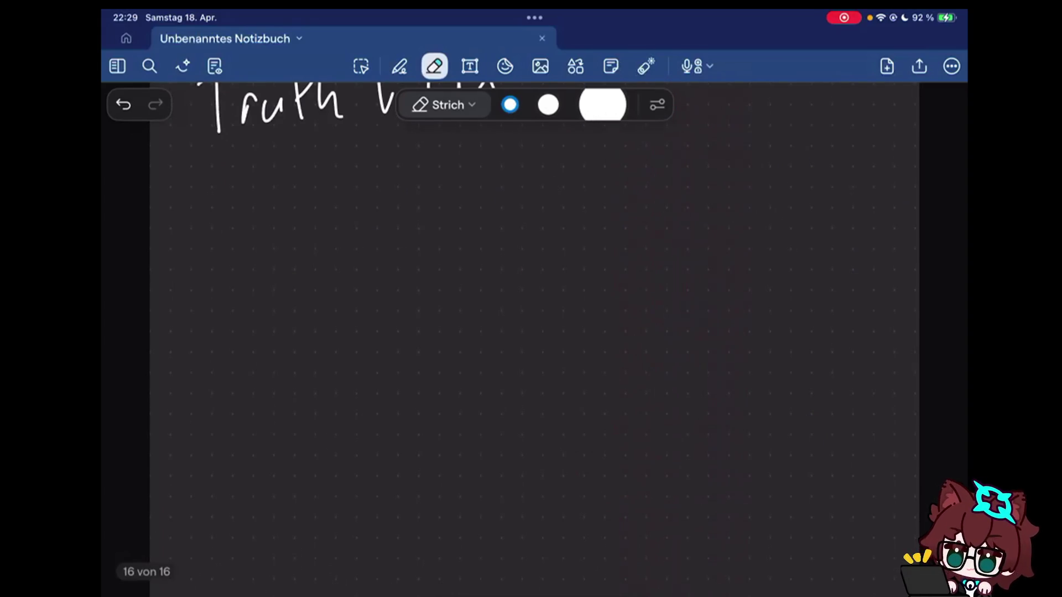
scroll(534, 333, down, 2)
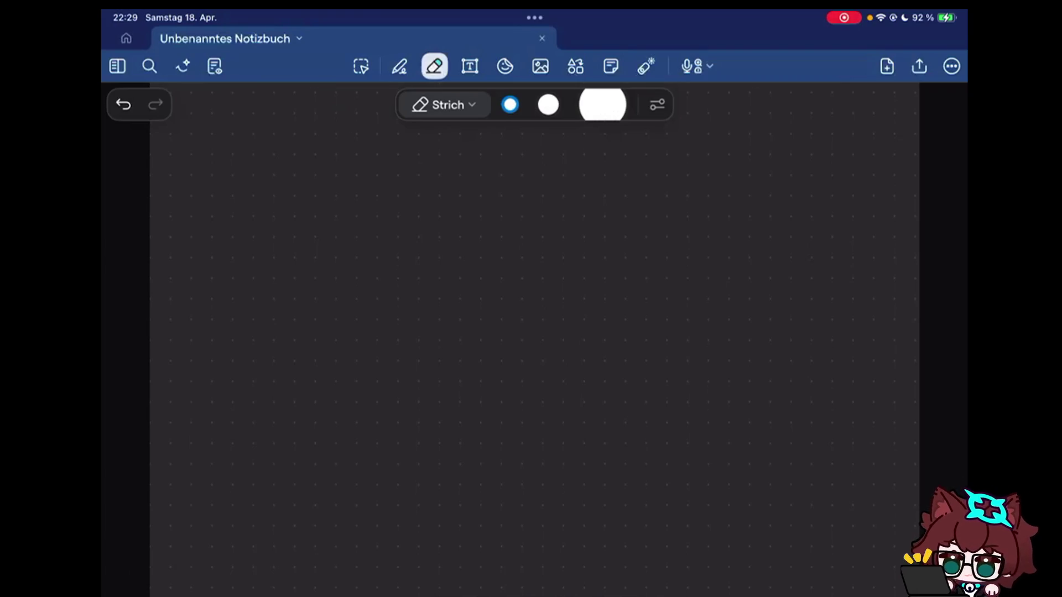
- Switch from the eraser to the pen on the blank page 16
click(400, 66)
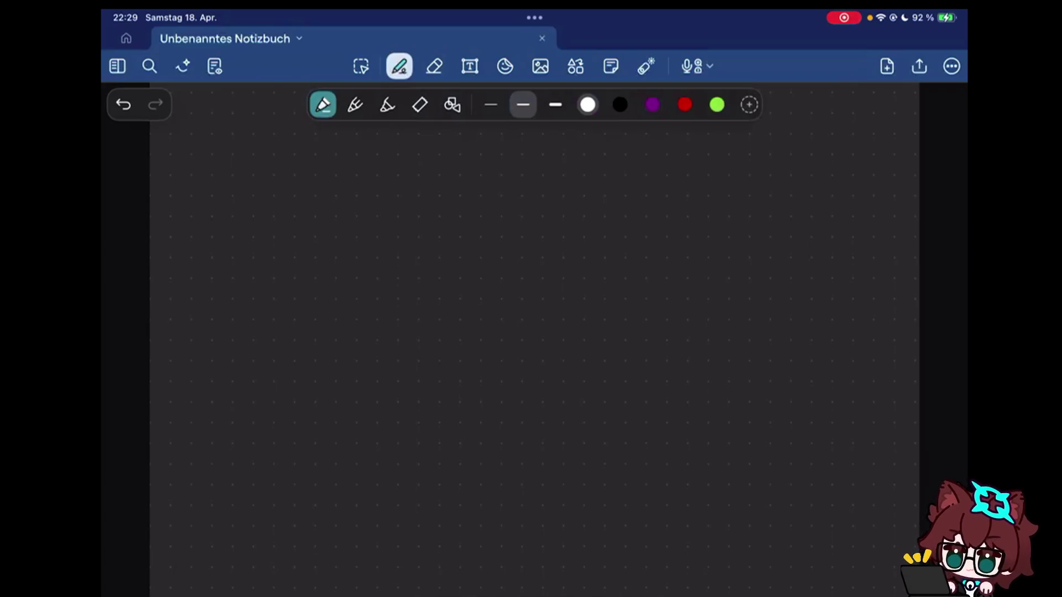
- Handwrite P(x) :⟺ at the top of the blank page
drag(198, 176, 203, 215)
drag(271, 169, 271, 247)
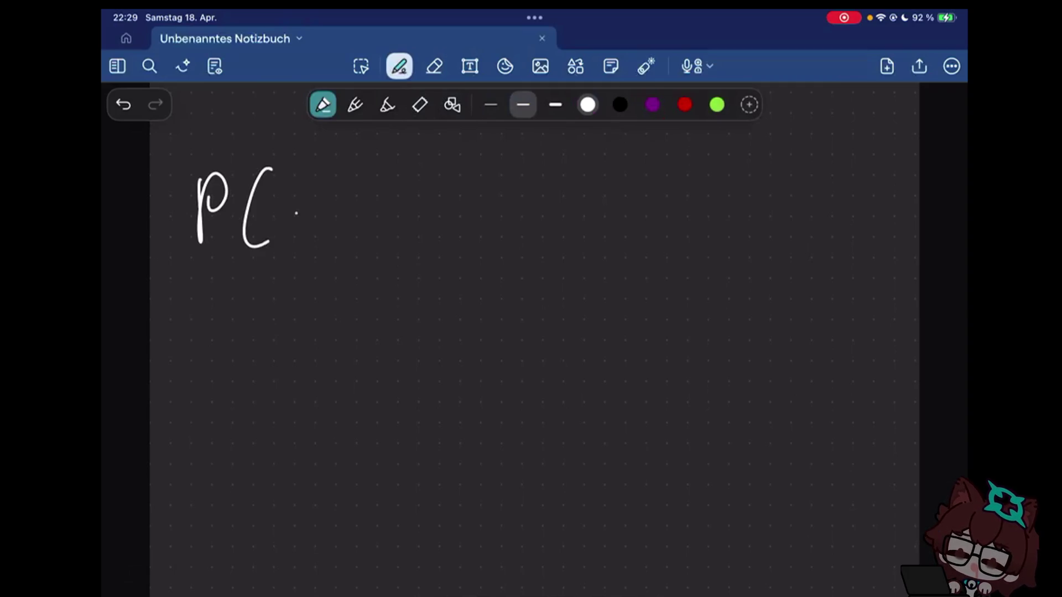
drag(284, 199, 312, 240)
drag(313, 197, 287, 239)
drag(327, 170, 334, 245)
drag(383, 203, 425, 205)
drag(388, 219, 427, 219)
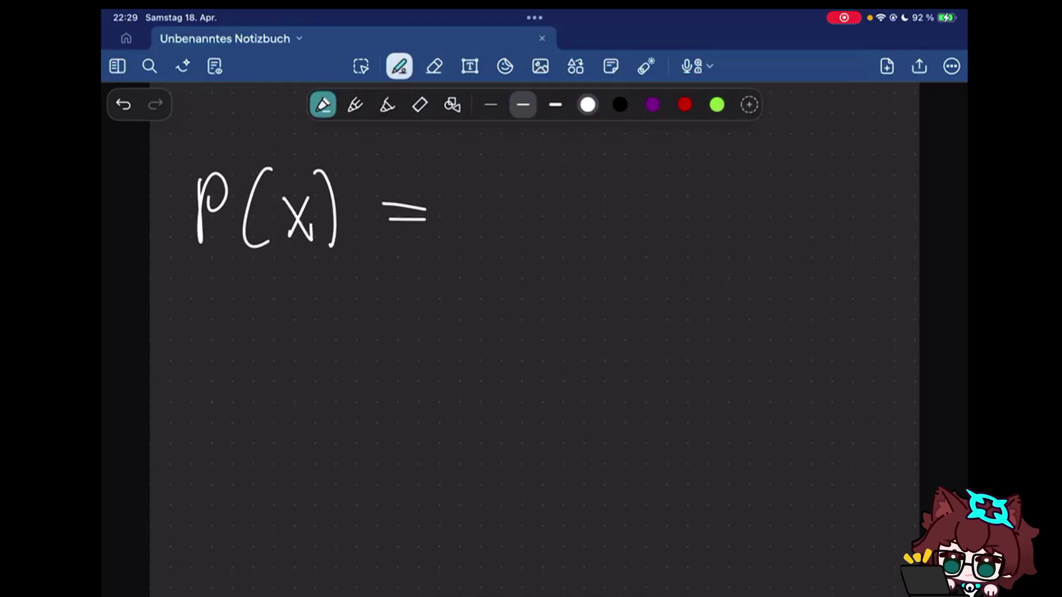
drag(358, 202, 357, 224)
drag(382, 189, 380, 234)
drag(422, 196, 425, 234)
- Complete the definition with "x is nya."
drag(498, 186, 524, 235)
drag(523, 186, 498, 235)
click(578, 201)
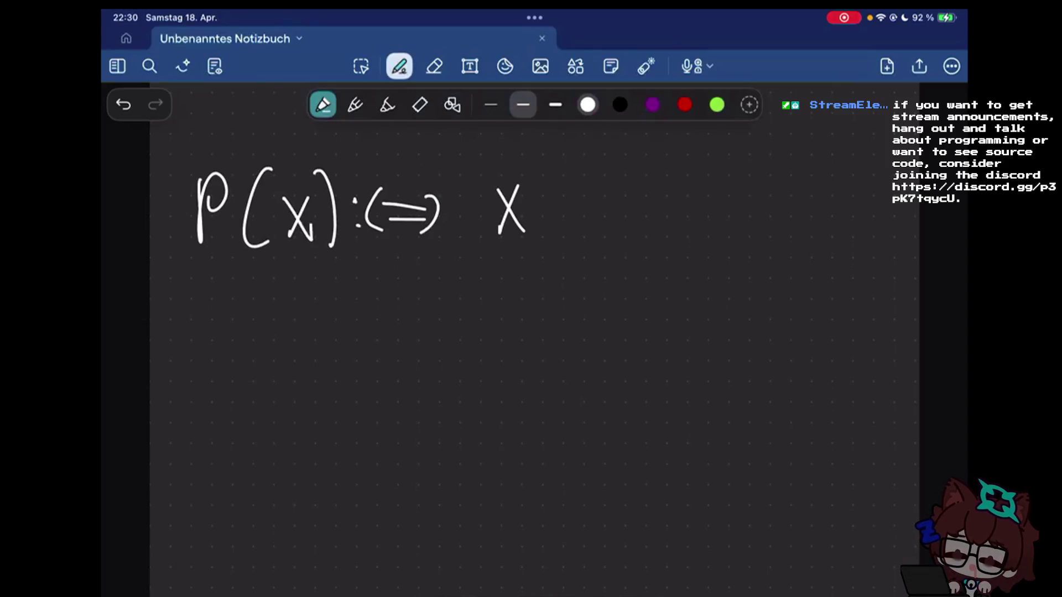
click(594, 192)
mouse_move(595, 200)
mouse_down()
mouse_move(595, 226)
mouse_move(605, 217)
mouse_up()
mouse_move(636, 195)
mouse_down()
mouse_move(644, 215)
mouse_move(707, 216)
mouse_up()
drag(710, 190, 722, 216)
drag(735, 190, 715, 244)
drag(764, 196, 768, 217)
click(791, 212)
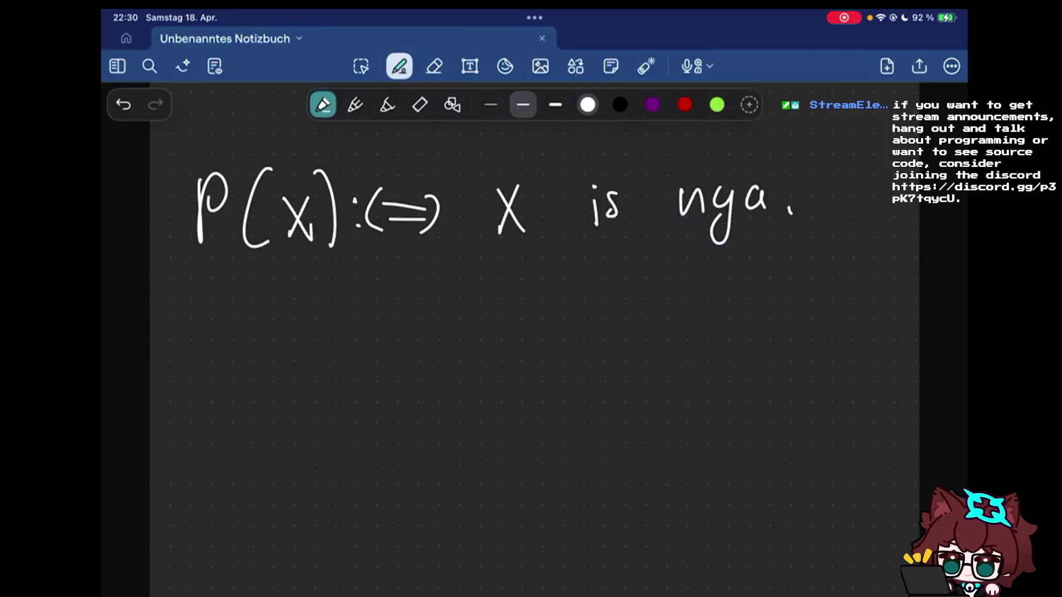
scroll(454, 351, down, 2)
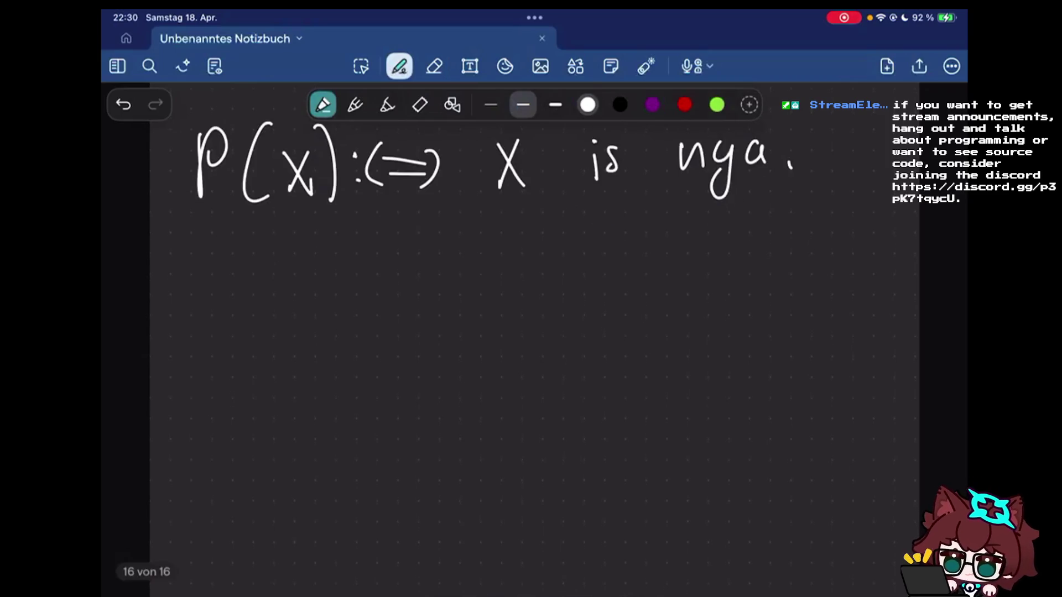
scroll(532, 332, up, 2)
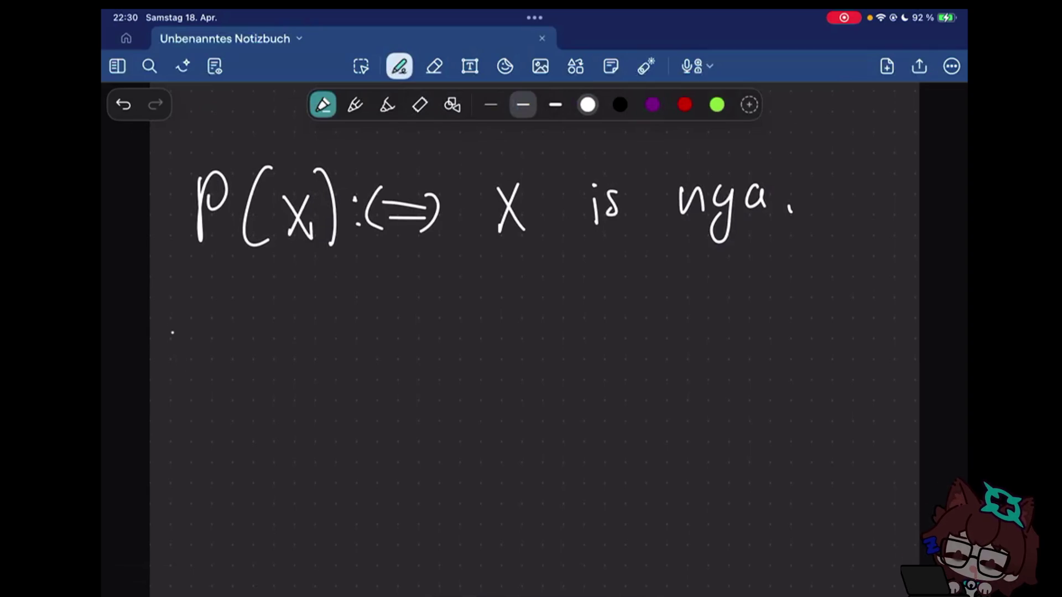
- Write ∀x : P(x). below the definition
drag(171, 322, 216, 318)
mouse_move(170, 353)
mouse_down()
mouse_move(204, 355)
mouse_move(243, 394)
mouse_up()
drag(240, 342, 220, 393)
click(268, 355)
click(268, 368)
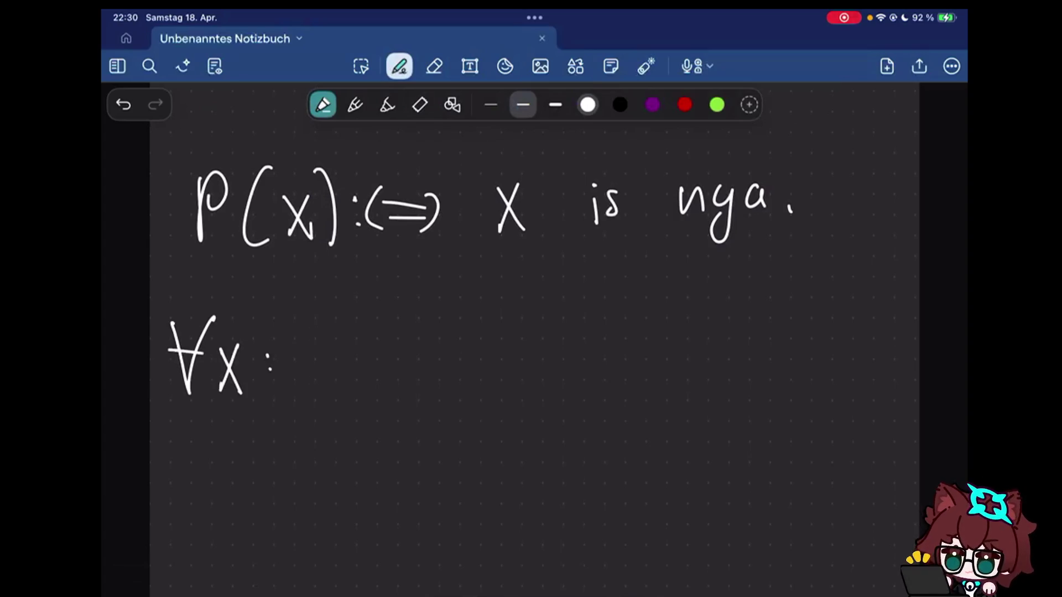
drag(312, 331, 315, 394)
drag(315, 332, 315, 365)
drag(370, 328, 368, 390)
drag(370, 354, 388, 392)
drag(390, 353, 368, 392)
drag(395, 327, 409, 395)
click(444, 392)
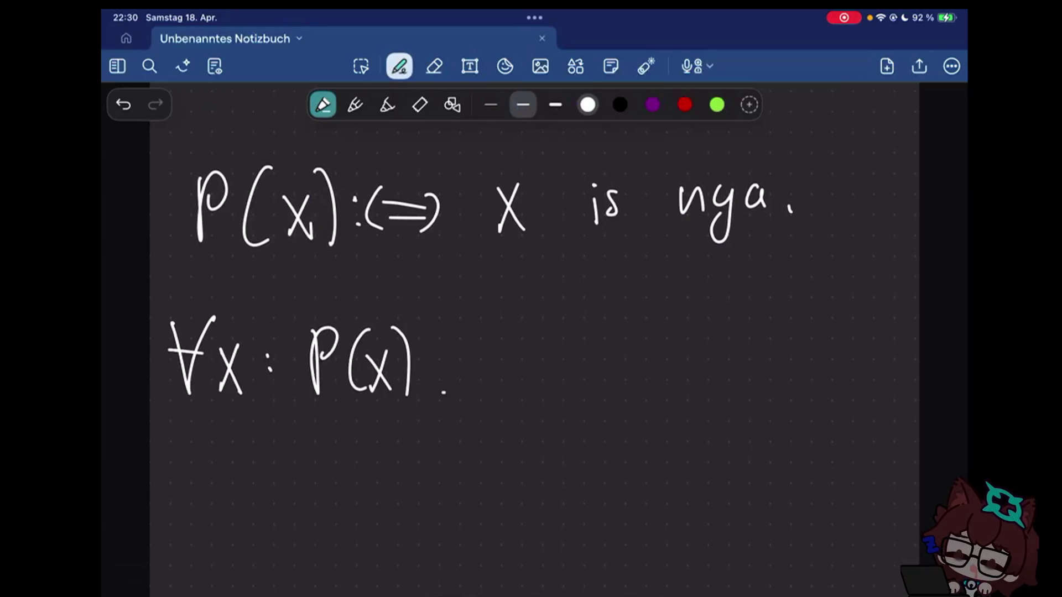
- Write ∀x ∈ ℝ : P(x) to the right of it
mouse_move(560, 336)
mouse_down()
mouse_move(585, 399)
mouse_move(601, 339)
mouse_move(603, 366)
mouse_up()
drag(619, 351, 638, 390)
drag(639, 350, 620, 390)
drag(682, 356, 683, 384)
drag(705, 337, 706, 390)
drag(713, 337, 713, 395)
drag(715, 339, 740, 392)
click(765, 359)
click(764, 380)
mouse_move(812, 389)
mouse_down()
mouse_move(816, 365)
mouse_move(852, 384)
mouse_up()
drag(859, 356, 878, 381)
drag(878, 355, 860, 382)
drag(886, 342, 888, 387)
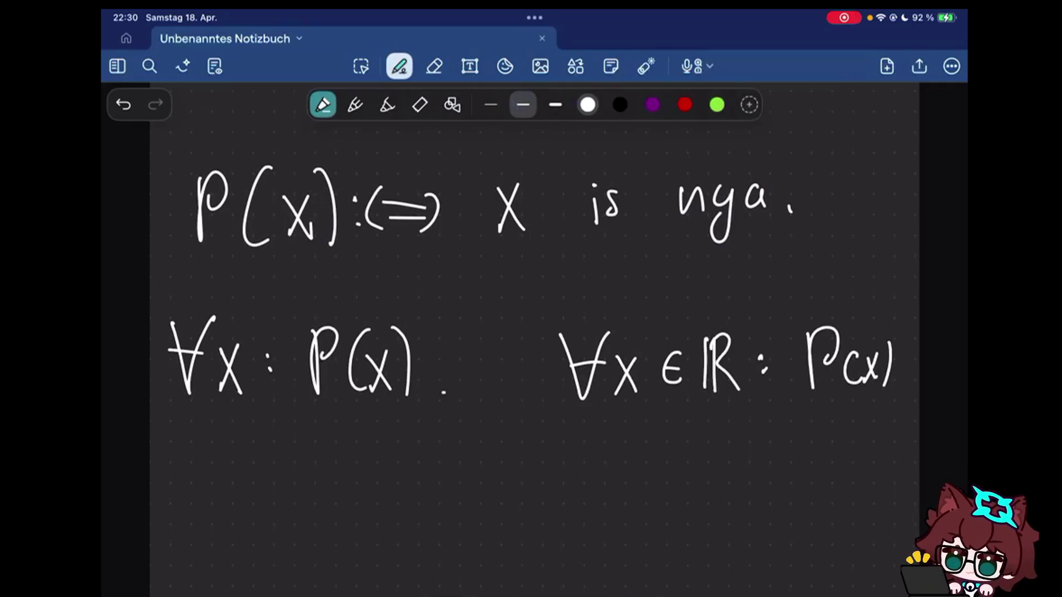
- Cross out the ∀x ∈ ℝ : P(x) statement
click(746, 399)
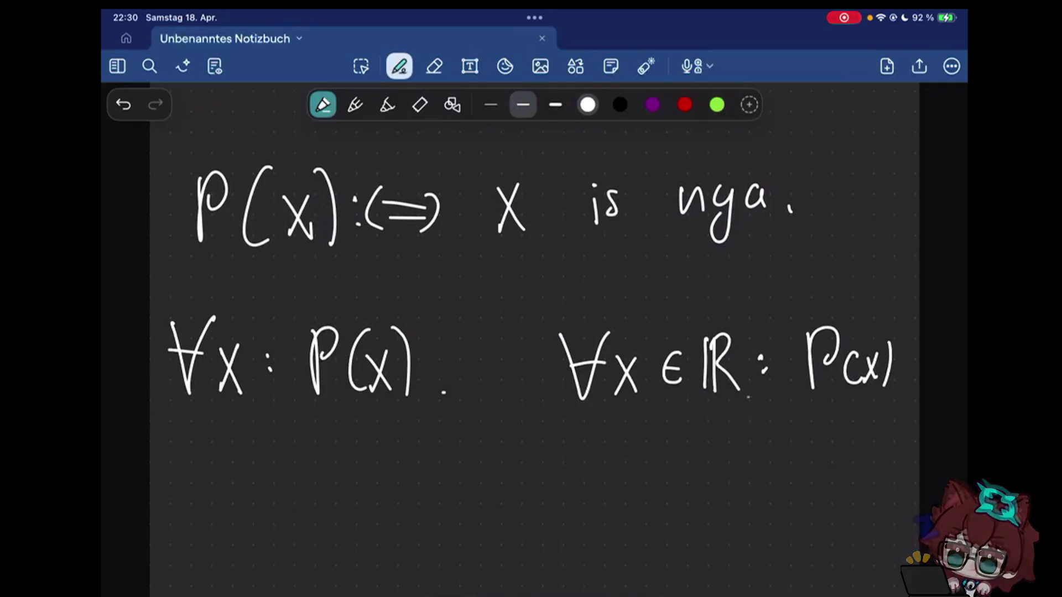
drag(563, 335, 890, 389)
drag(580, 396, 863, 342)
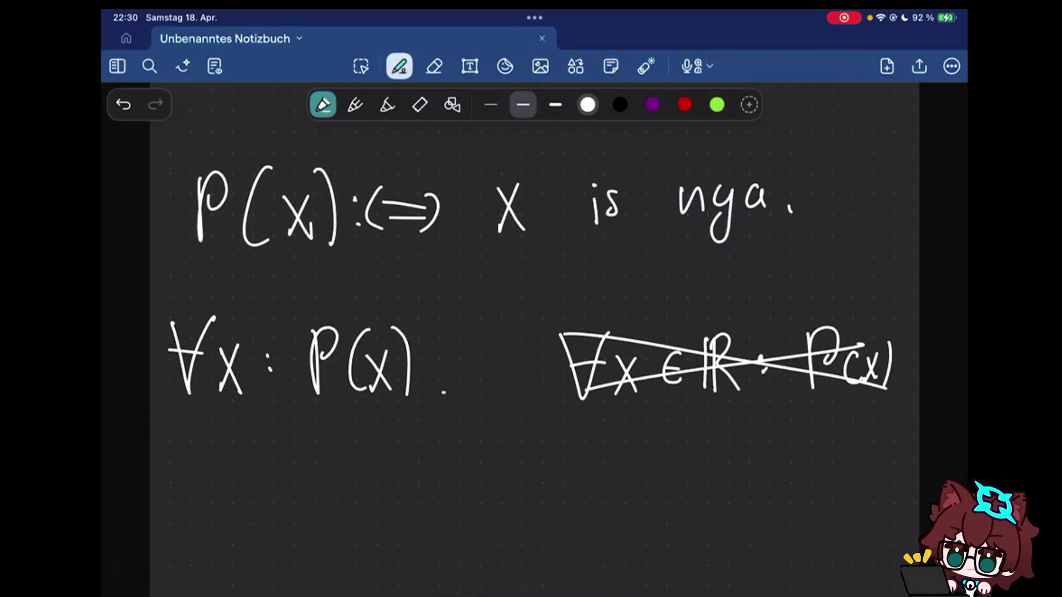
scroll(531, 332, down, 2)
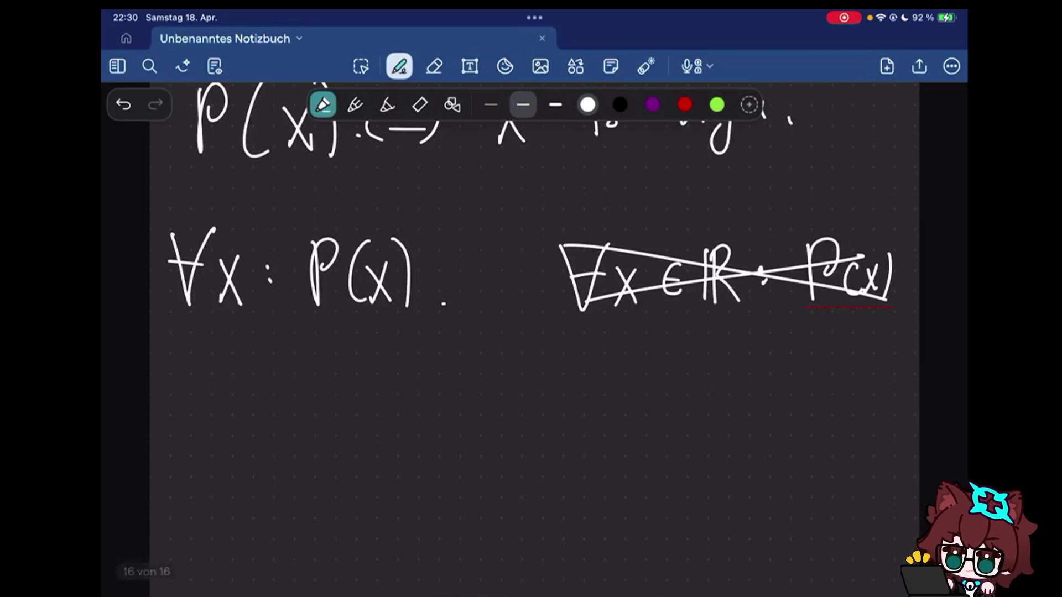
- Handwrite "forall x," under ∀x : P(x)
drag(183, 431, 194, 355)
mouse_move(184, 397)
mouse_down()
mouse_move(212, 422)
mouse_move(236, 398)
mouse_move(274, 427)
mouse_up()
drag(285, 358, 287, 428)
drag(300, 358, 301, 429)
drag(351, 395, 346, 418)
drag(333, 382, 352, 415)
drag(378, 410, 376, 442)
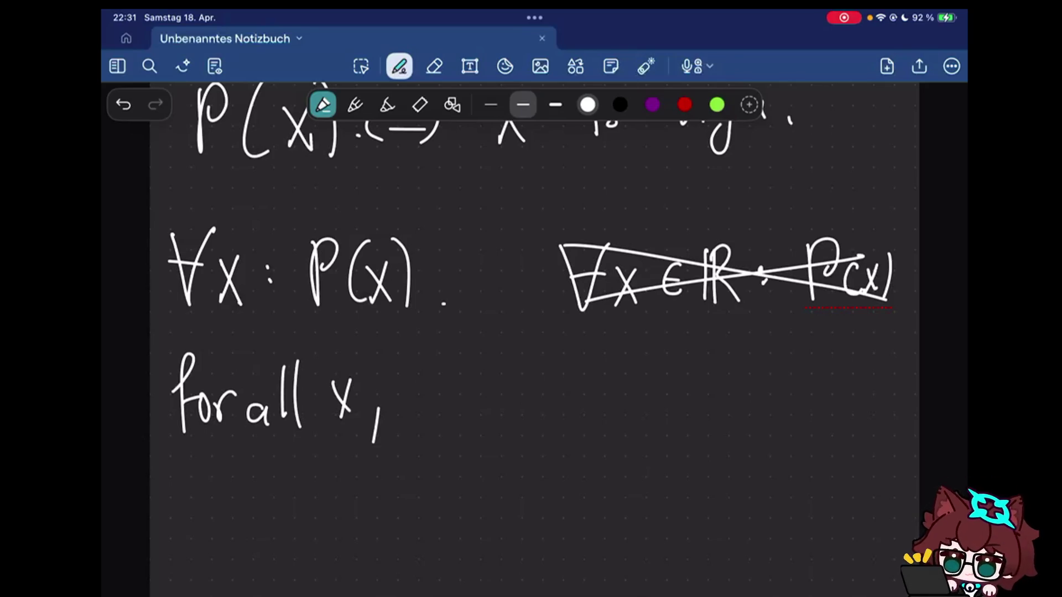
- Continue the line with "P(x) (is true)."
mouse_move(439, 413)
mouse_down()
mouse_move(441, 375)
mouse_move(469, 419)
mouse_up()
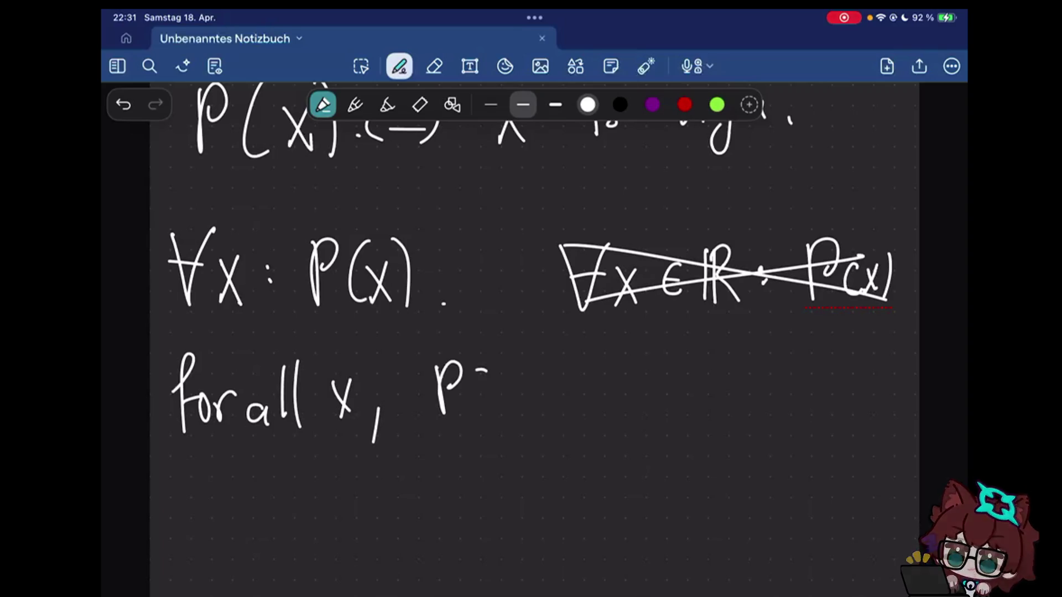
drag(480, 383, 501, 415)
drag(508, 362, 518, 427)
drag(567, 390, 568, 406)
drag(589, 384, 577, 407)
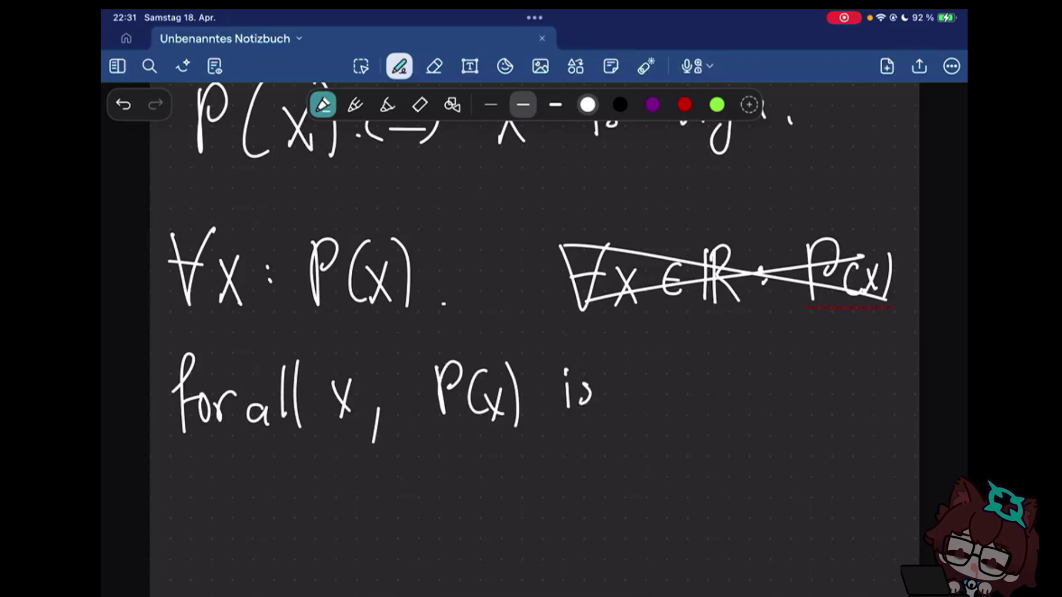
drag(634, 357, 636, 411)
drag(647, 386, 727, 408)
drag(559, 351, 556, 415)
drag(730, 344, 737, 427)
click(770, 413)
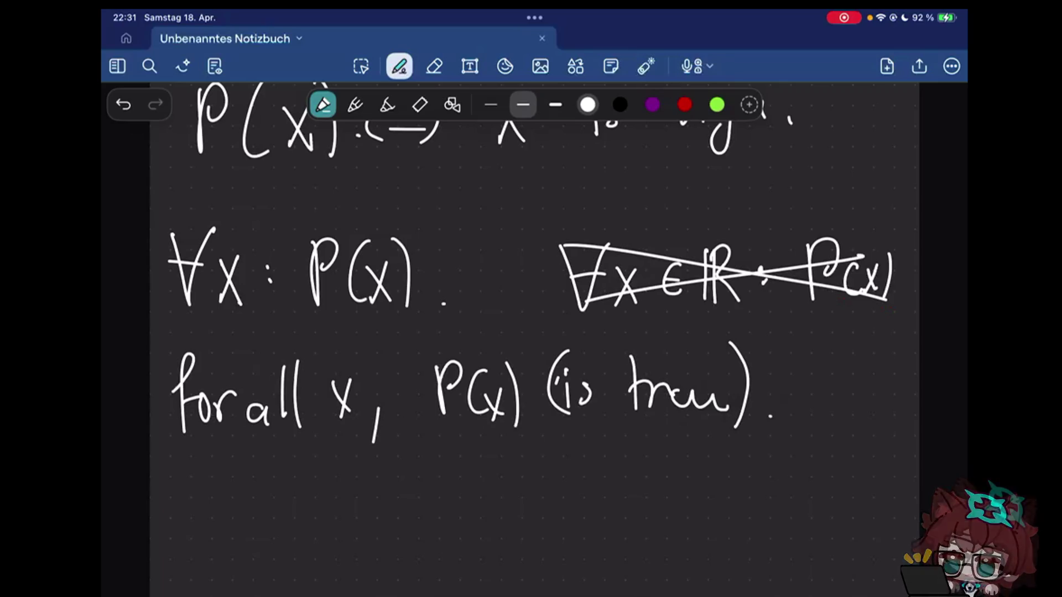
scroll(532, 332, down, 2)
mouse_move(167, 421)
mouse_down()
mouse_move(171, 483)
mouse_move(198, 453)
mouse_move(239, 482)
mouse_up()
- Write ∃x: P(x) on the line below
drag(239, 449, 219, 482)
click(258, 452)
click(258, 471)
drag(304, 425, 306, 477)
mouse_move(306, 428)
mouse_down()
mouse_move(307, 456)
mouse_move(332, 473)
mouse_up()
drag(345, 438, 363, 471)
drag(364, 439, 345, 471)
drag(372, 424, 376, 478)
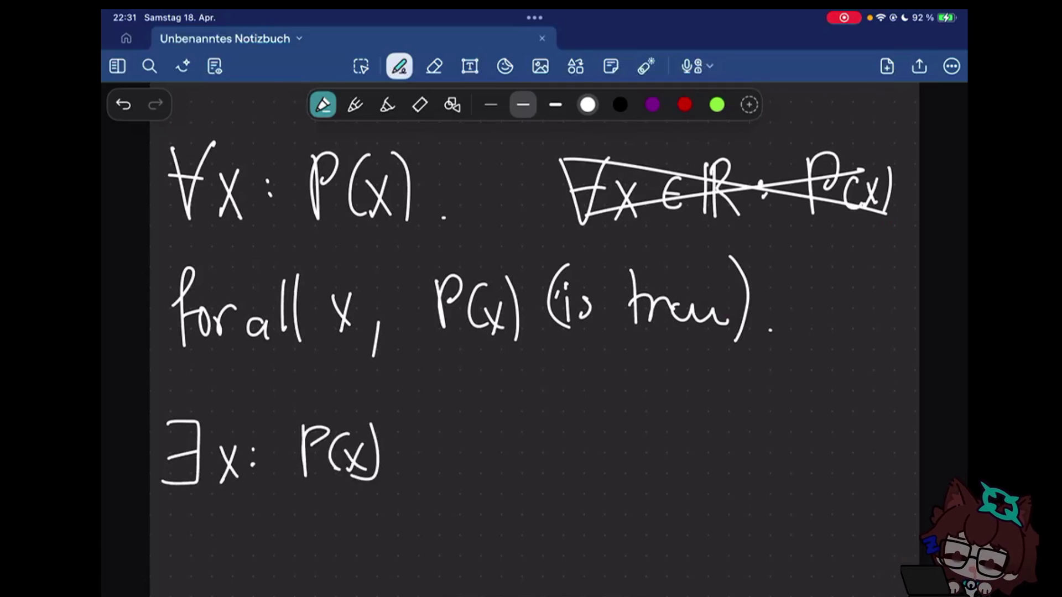
scroll(531, 332, down, 2)
- Handwrite "there exist some x, s.t. P(x)" on the line below ∃x: P(x)
drag(177, 472, 178, 537)
drag(168, 492, 200, 489)
mouse_move(201, 486)
mouse_down()
mouse_move(232, 526)
mouse_move(266, 508)
mouse_move(301, 523)
mouse_up()
mouse_move(337, 519)
mouse_down()
mouse_move(357, 498)
mouse_move(390, 525)
mouse_up()
drag(426, 501, 420, 519)
mouse_move(441, 473)
mouse_down()
mouse_move(445, 520)
mouse_move(461, 498)
mouse_up()
mouse_move(541, 479)
mouse_down()
mouse_move(522, 506)
mouse_move(682, 510)
mouse_move(663, 512)
mouse_up()
drag(716, 501, 710, 523)
drag(767, 483, 754, 508)
drag(789, 458, 788, 500)
click(802, 504)
mouse_move(862, 478)
mouse_down()
mouse_move(865, 514)
mouse_move(865, 496)
mouse_up()
drag(883, 481, 881, 511)
drag(886, 487, 900, 507)
drag(899, 486, 888, 508)
drag(904, 479, 906, 514)
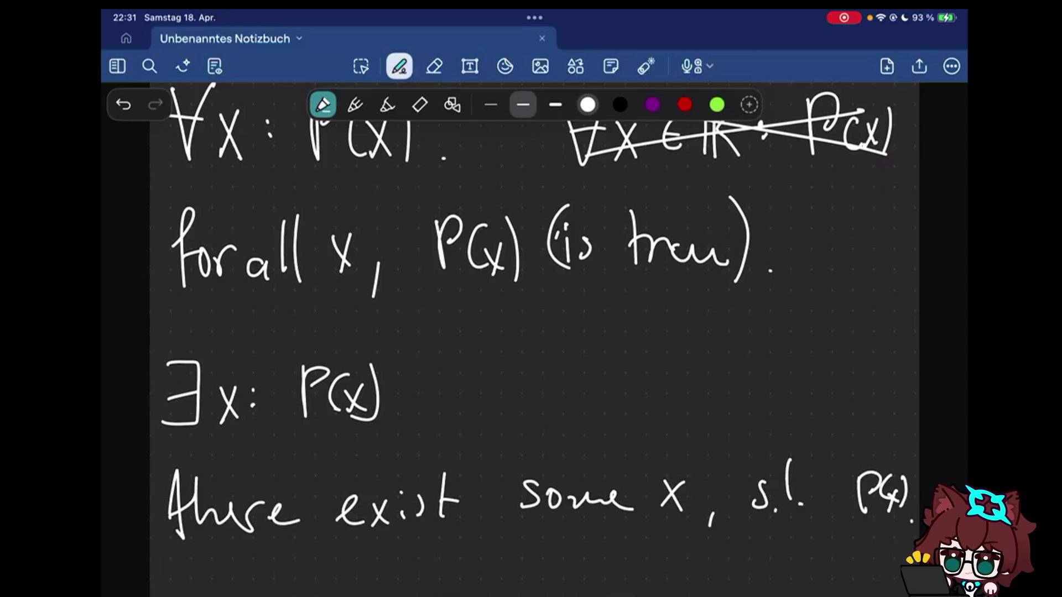
- Draw the ∄, ∃! and crossed-out ∃! symbols to the right of ∃x: P(x)
drag(480, 400, 461, 426)
drag(538, 366, 551, 416)
drag(566, 372, 520, 455)
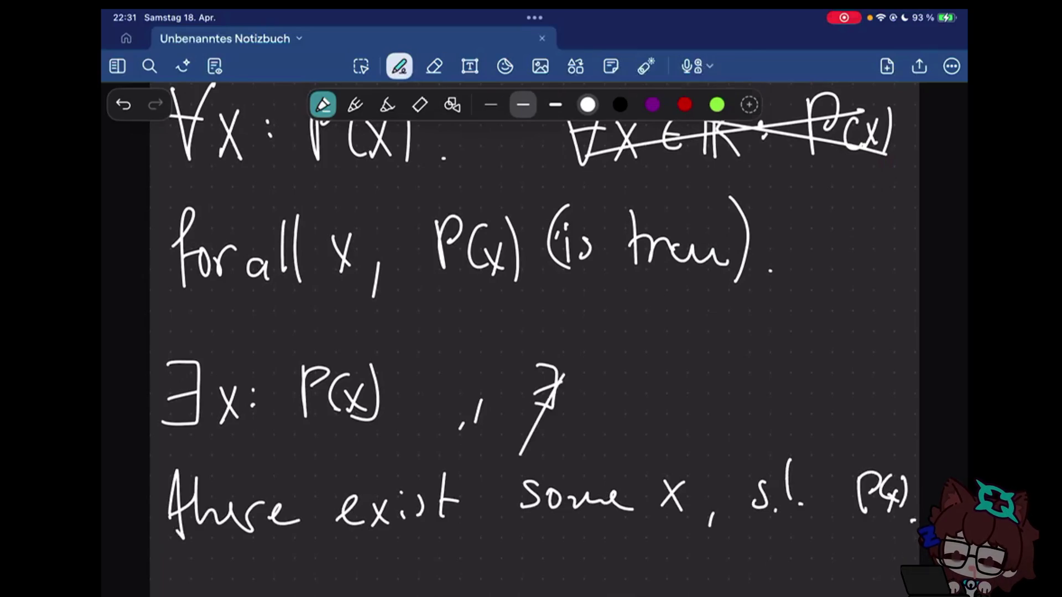
drag(572, 356, 531, 444)
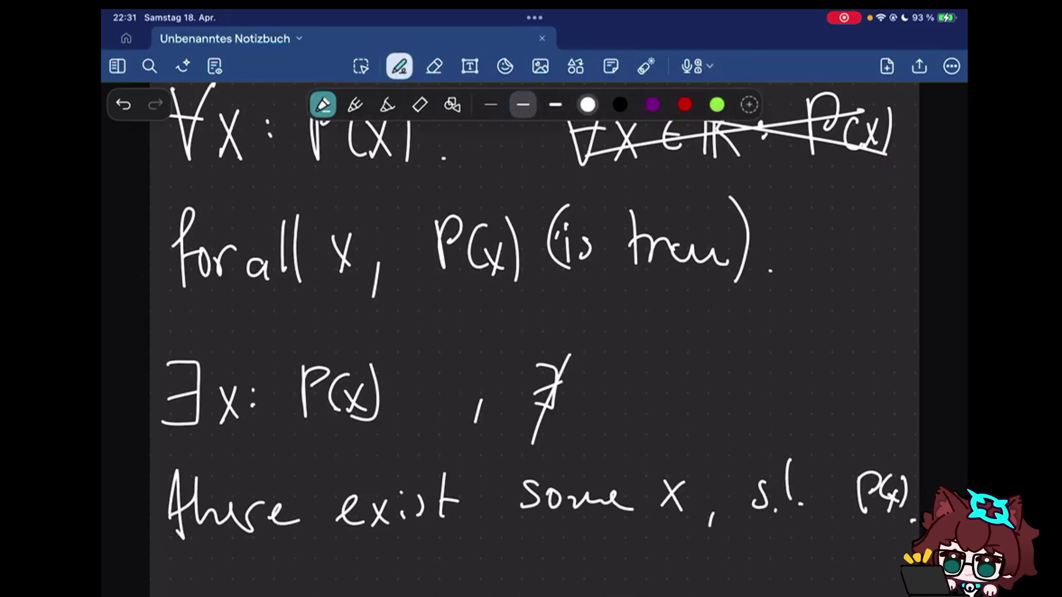
drag(639, 369, 640, 413)
drag(646, 391, 686, 398)
click(685, 409)
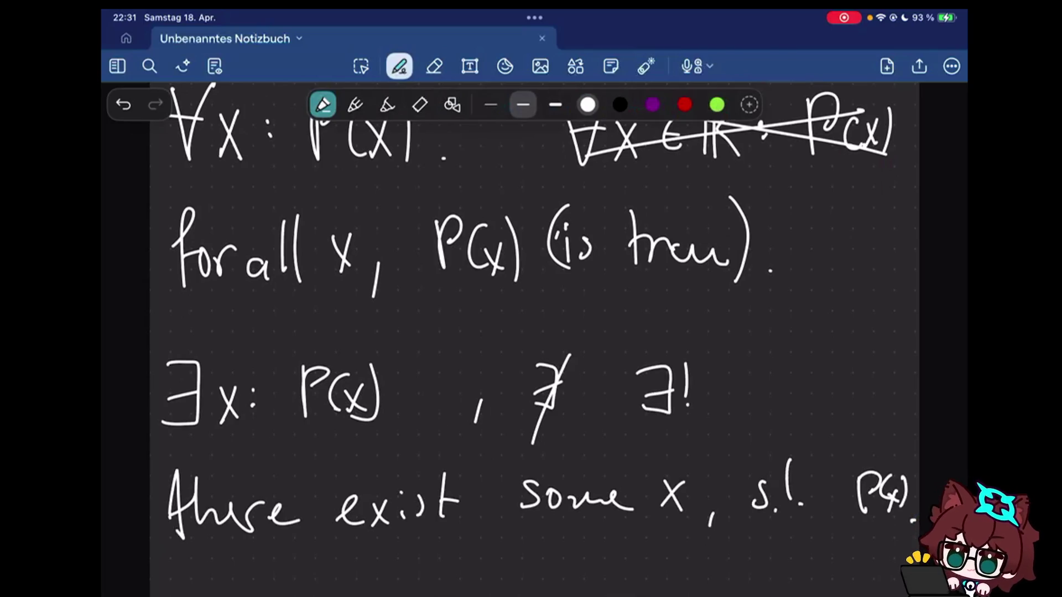
drag(781, 368, 783, 412)
drag(826, 358, 825, 390)
drag(841, 343, 786, 415)
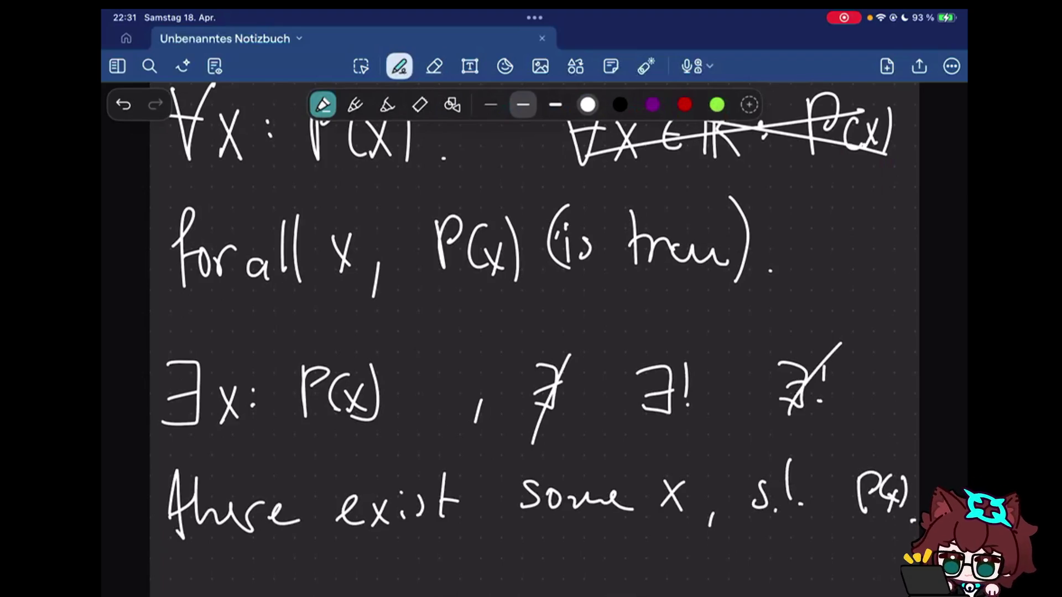
scroll(512, 332, up, 2)
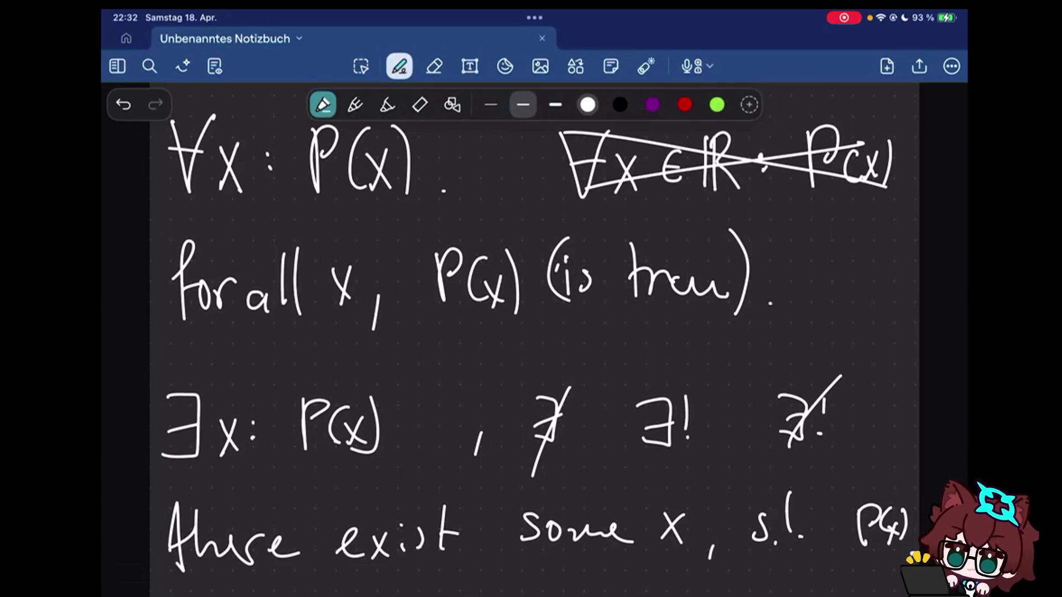
- Put a period after P(x) to end the "there exist some x" sentence
click(912, 554)
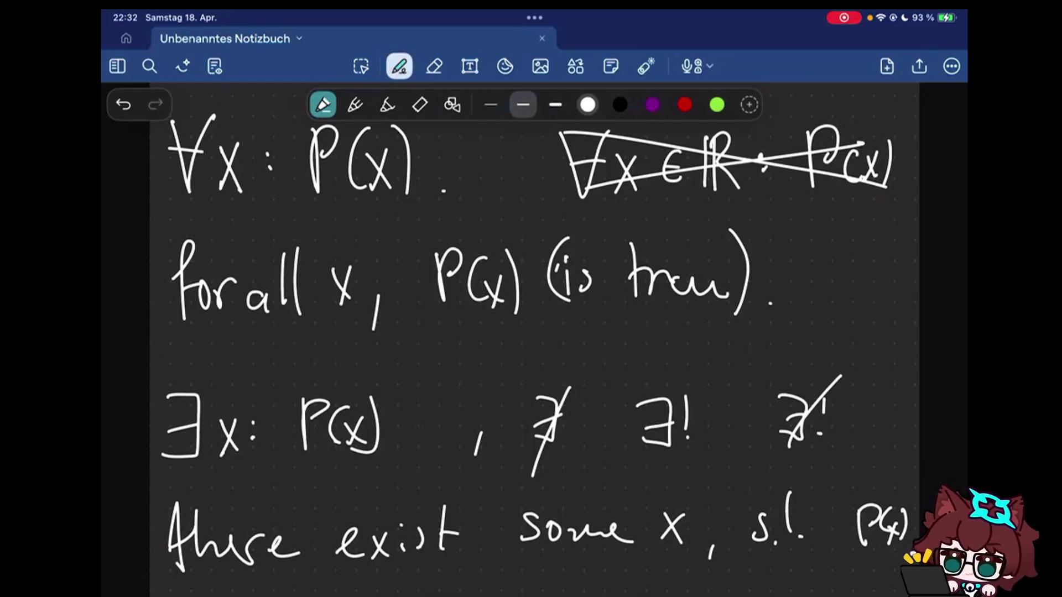
click(912, 553)
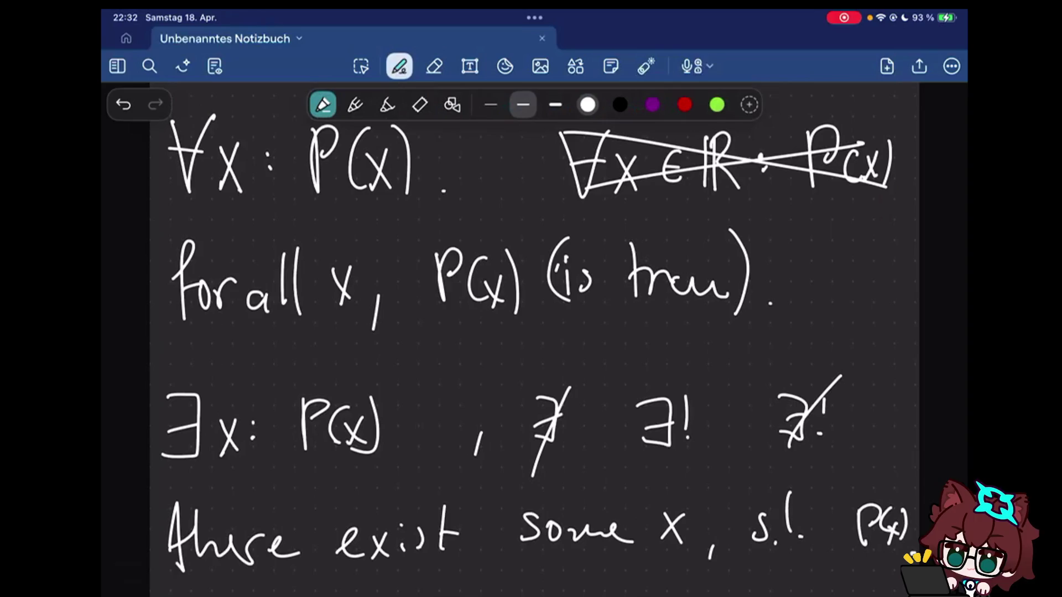
scroll(531, 332, down, 5)
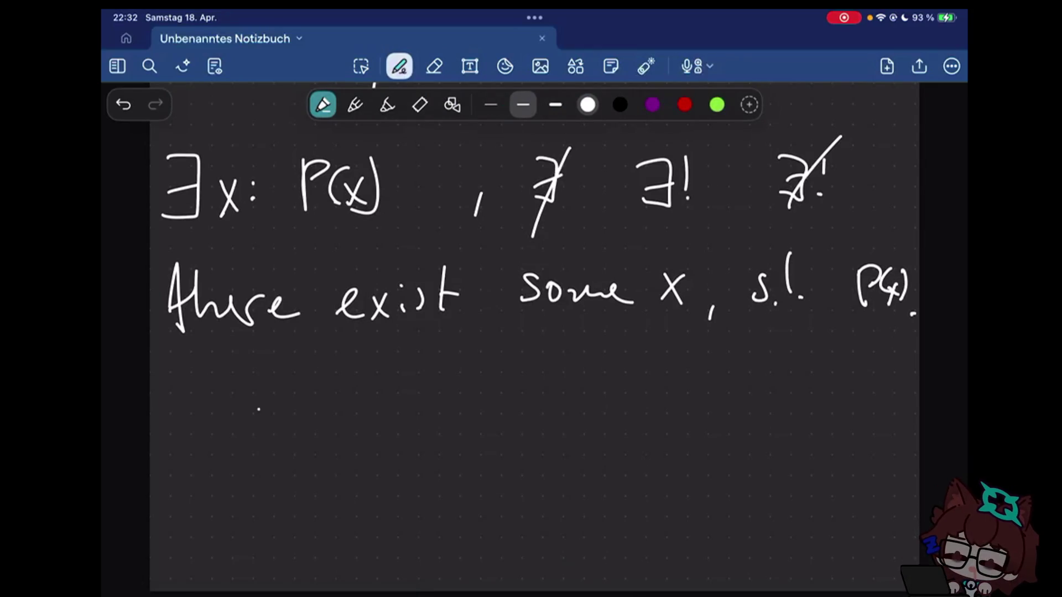
- Handwrite the definition Q(x,y) :⟺ x+y=0. on the page
drag(259, 400, 277, 468)
drag(317, 398, 309, 463)
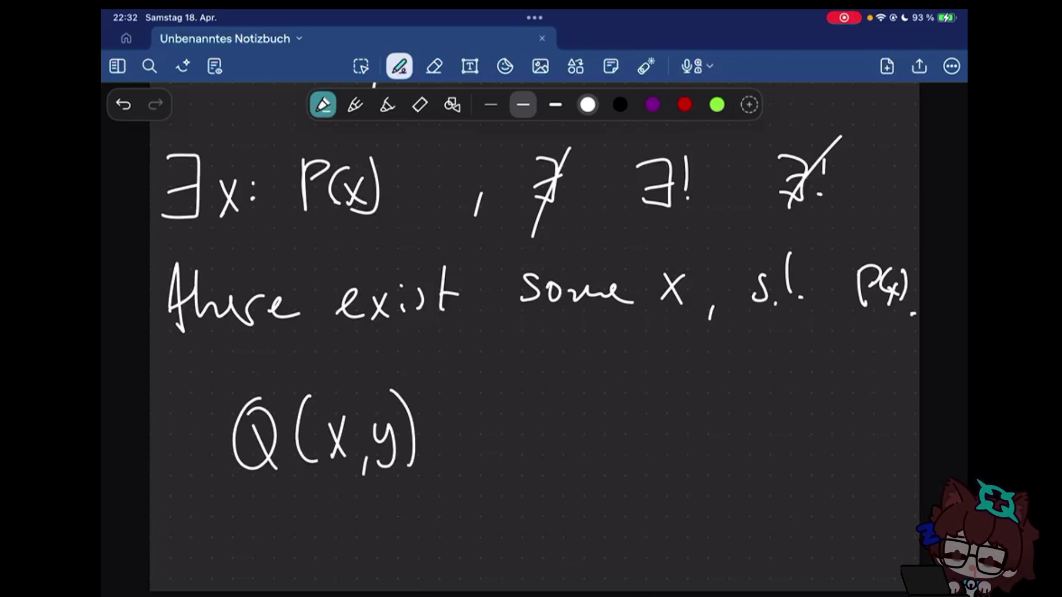
drag(445, 434, 473, 434)
drag(447, 448, 472, 448)
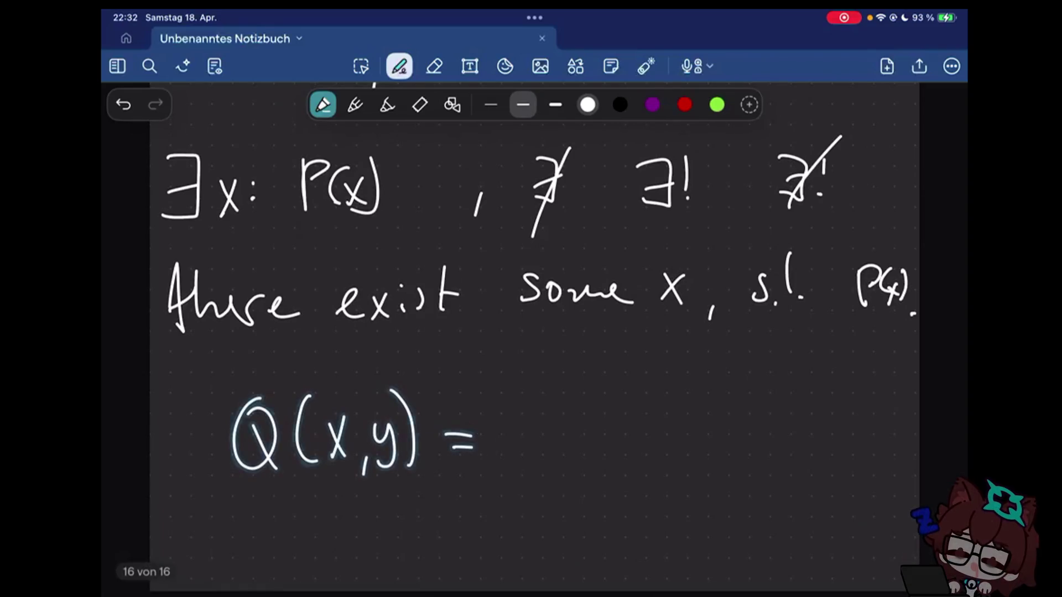
click(427, 432)
click(428, 449)
drag(445, 426, 447, 456)
drag(475, 427, 475, 457)
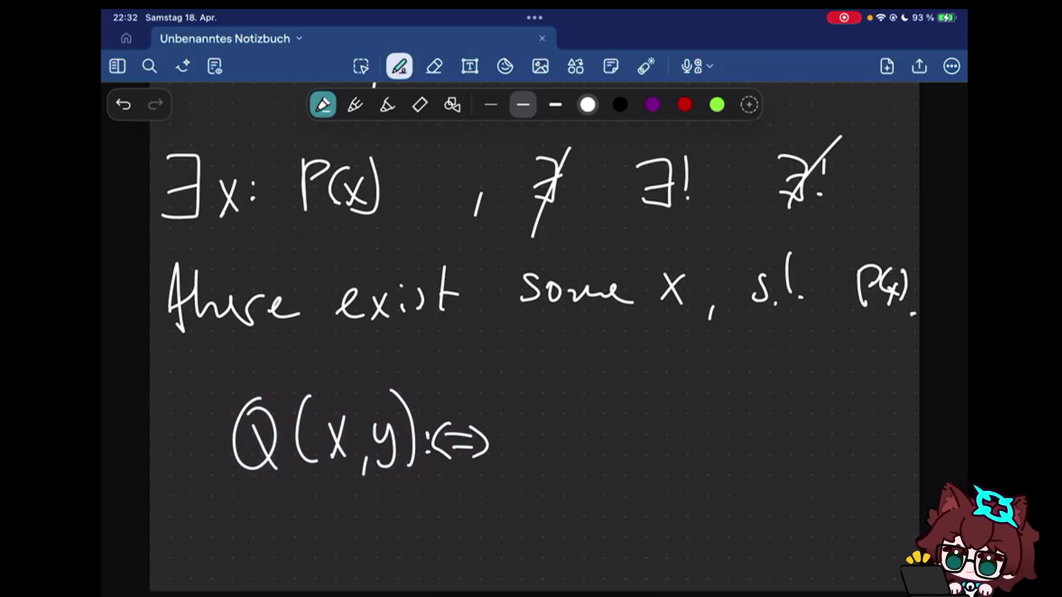
drag(577, 418, 562, 456)
mouse_move(588, 434)
mouse_down()
mouse_move(613, 432)
mouse_move(629, 465)
mouse_move(706, 439)
mouse_up()
drag(672, 449, 707, 448)
drag(720, 427, 747, 424)
click(767, 453)
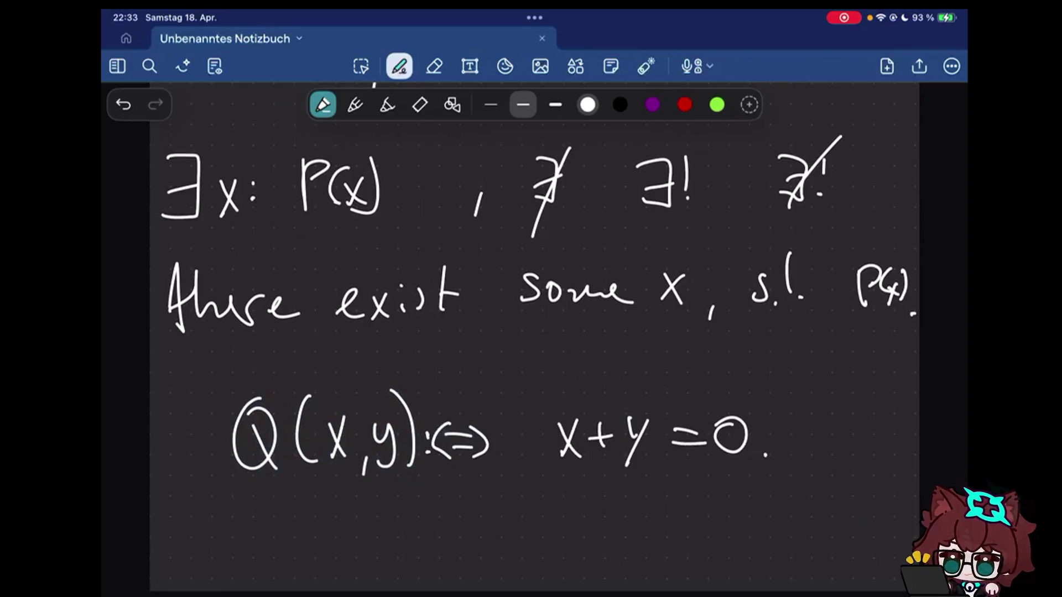
scroll(531, 332, down, 5)
scroll(531, 333, up, 2)
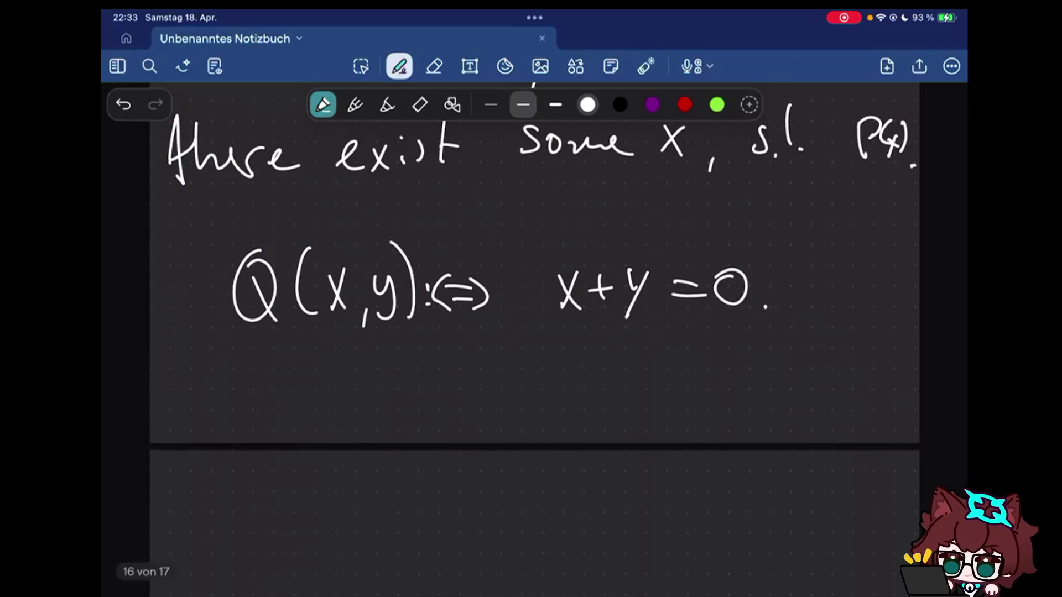
scroll(531, 332, down, 1)
- Lasso the Q(x,y) definition, move it onto the next page and return to the pen
click(362, 66)
drag(209, 193, 380, 268)
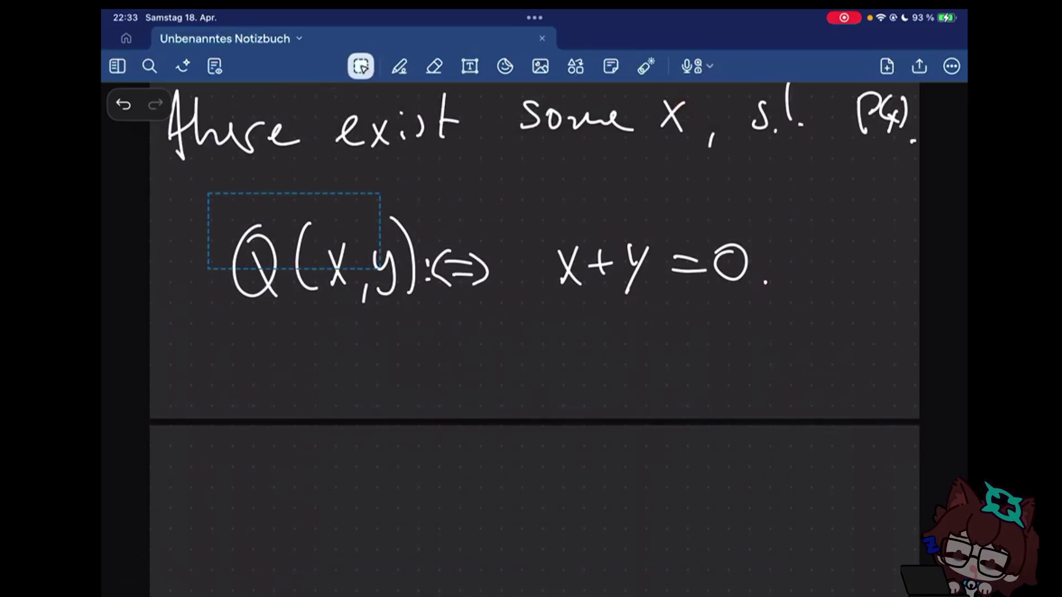
drag(293, 248, 265, 473)
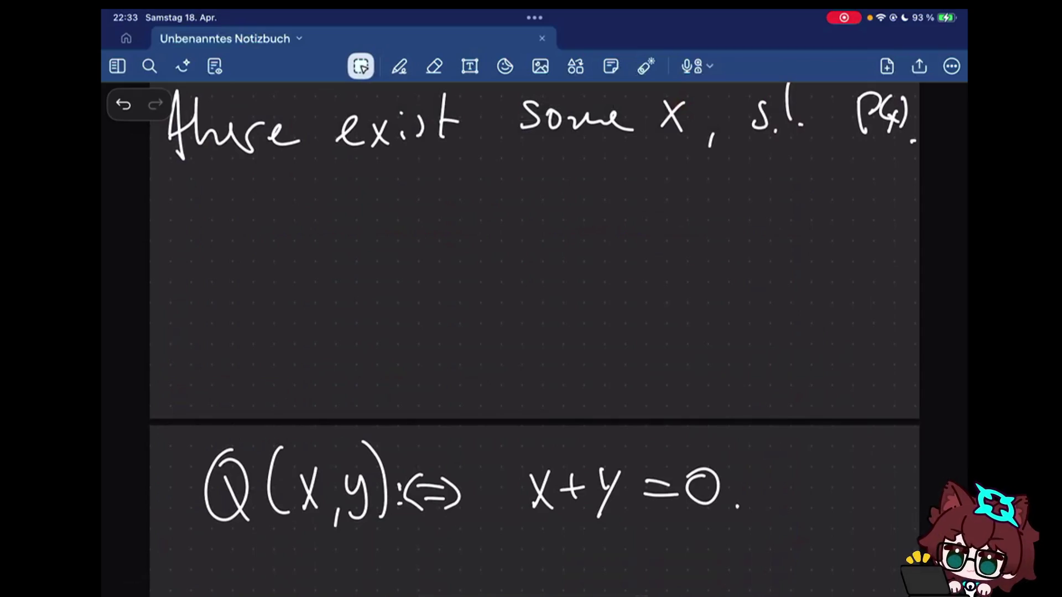
click(399, 66)
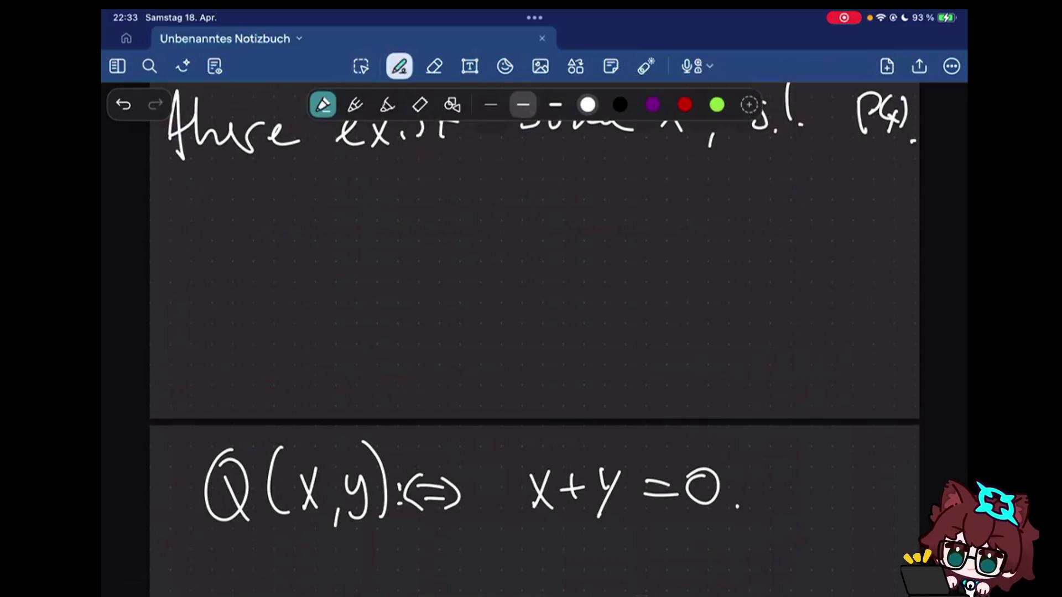
scroll(534, 332, down, 5)
mouse_move(176, 336)
mouse_down()
mouse_move(220, 347)
mouse_move(209, 370)
mouse_move(259, 405)
mouse_up()
- Handwrite the statement ∀x∈ℕ ∃y∈ℕ: Q(x,y) below the definition
drag(248, 360, 227, 402)
mouse_move(287, 364)
mouse_down()
mouse_move(269, 369)
mouse_move(312, 405)
mouse_up()
drag(326, 345, 324, 402)
mouse_move(317, 347)
mouse_down()
mouse_move(357, 348)
mouse_move(417, 382)
mouse_move(390, 403)
mouse_up()
click(387, 352)
drag(416, 366, 419, 424)
drag(507, 365, 506, 394)
drag(511, 390, 552, 390)
click(572, 371)
click(575, 383)
drag(668, 344, 689, 394)
mouse_move(712, 340)
mouse_down()
mouse_move(712, 392)
mouse_move(737, 392)
mouse_up()
drag(735, 363, 720, 393)
drag(745, 386, 743, 405)
drag(759, 366, 765, 405)
drag(789, 334, 790, 415)
scroll(535, 332, down, 1)
- Handwrite ∀x∈ℤ ∃y∈ℤ: Q(x,y) on the next line
drag(174, 425, 213, 412)
drag(178, 452, 205, 452)
drag(237, 438, 241, 475)
drag(275, 440, 275, 472)
mouse_move(292, 433)
mouse_down()
mouse_move(334, 473)
mouse_move(319, 476)
mouse_up()
mouse_move(376, 430)
mouse_down()
mouse_move(377, 474)
mouse_move(407, 430)
mouse_up()
mouse_move(387, 453)
mouse_down()
mouse_move(407, 453)
mouse_move(425, 477)
mouse_up()
drag(443, 448, 415, 501)
drag(484, 447, 485, 475)
drag(463, 460, 545, 471)
drag(533, 431, 513, 472)
click(563, 444)
click(563, 465)
drag(662, 426, 686, 473)
drag(697, 425, 694, 469)
mouse_move(708, 447)
mouse_down()
mouse_move(727, 470)
mouse_move(752, 466)
mouse_up()
mouse_move(765, 449)
mouse_down()
mouse_move(752, 485)
mouse_move(732, 487)
mouse_up()
drag(783, 420, 780, 486)
- Handwrite ∃x∈ℤ ∀y∈ℤ: Q(x,y) on a third line
click(175, 520)
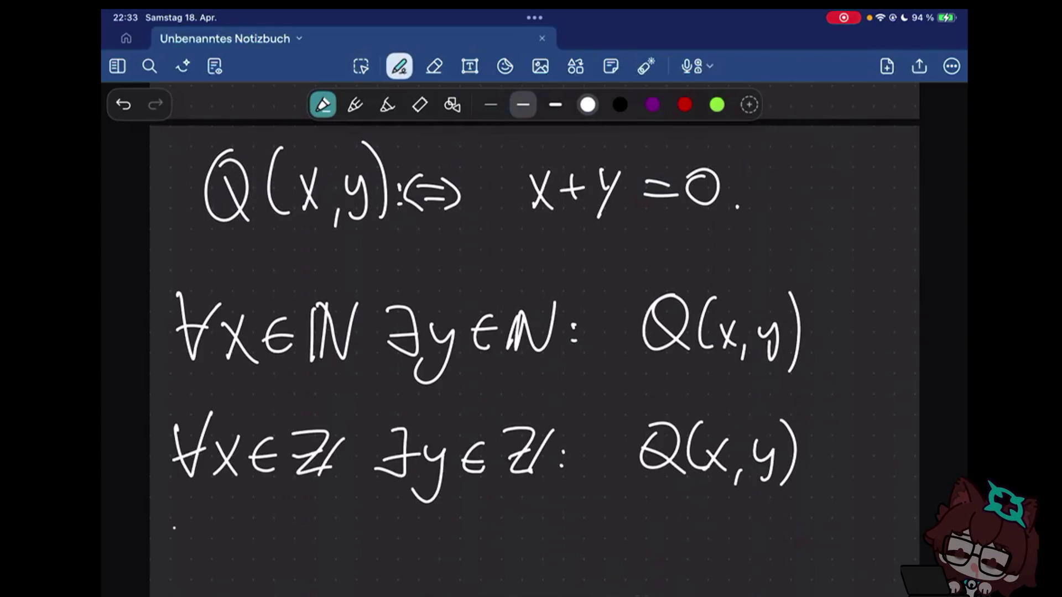
mouse_move(166, 518)
mouse_down()
mouse_move(191, 531)
mouse_move(166, 568)
mouse_up()
mouse_move(239, 531)
mouse_down()
mouse_move(229, 548)
mouse_move(235, 566)
mouse_up()
drag(278, 530, 279, 561)
mouse_move(303, 526)
mouse_down()
mouse_move(301, 552)
mouse_move(319, 561)
mouse_move(290, 556)
mouse_move(309, 573)
mouse_up()
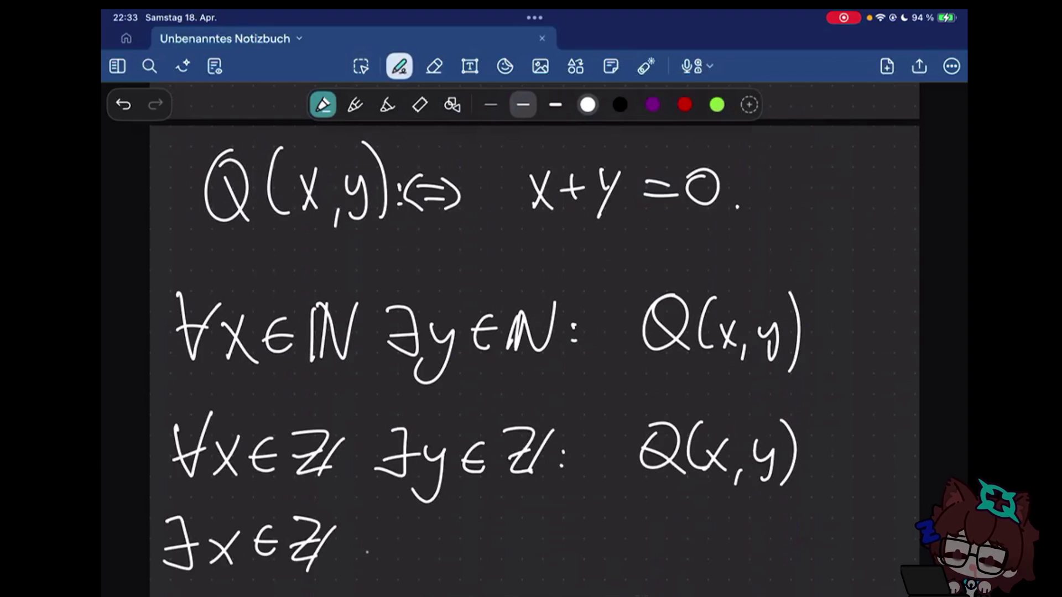
drag(377, 516, 417, 515)
drag(383, 539, 411, 540)
drag(408, 535, 419, 581)
mouse_move(469, 529)
mouse_down()
mouse_move(464, 558)
mouse_move(473, 544)
mouse_up()
drag(488, 523, 516, 561)
drag(531, 525, 510, 565)
click(558, 535)
click(557, 554)
click(642, 531)
mouse_move(658, 525)
mouse_down()
mouse_move(655, 566)
mouse_move(678, 548)
mouse_up()
drag(664, 551, 682, 568)
drag(699, 524, 695, 567)
drag(707, 537, 730, 564)
drag(755, 536, 768, 573)
drag(784, 526, 782, 570)
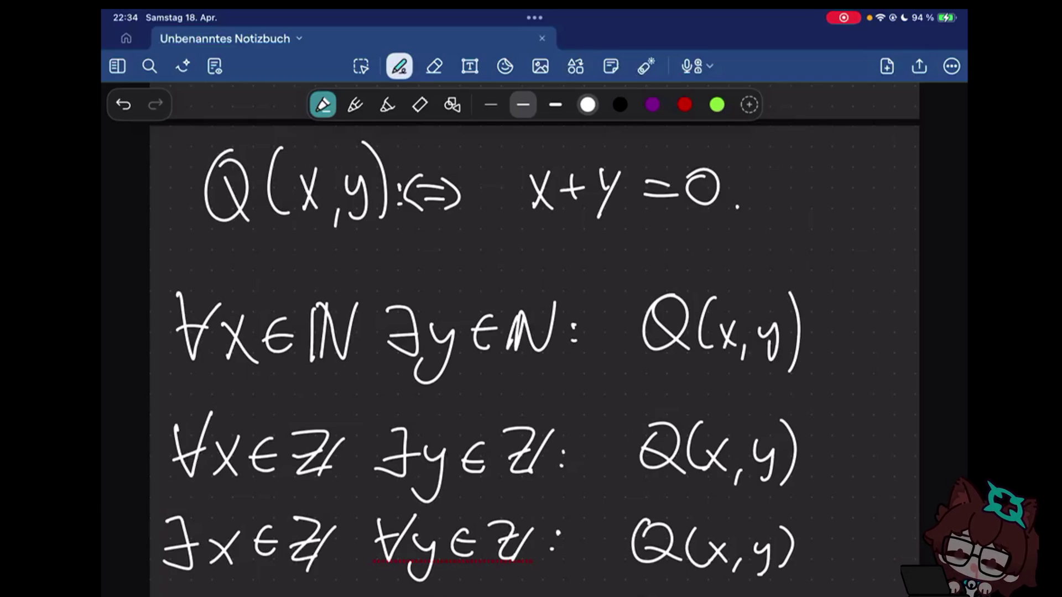
- Tick the ∀x∈ℤ ∃y∈ℤ statement, then overwrite the tick with a T for true
drag(822, 442, 878, 417)
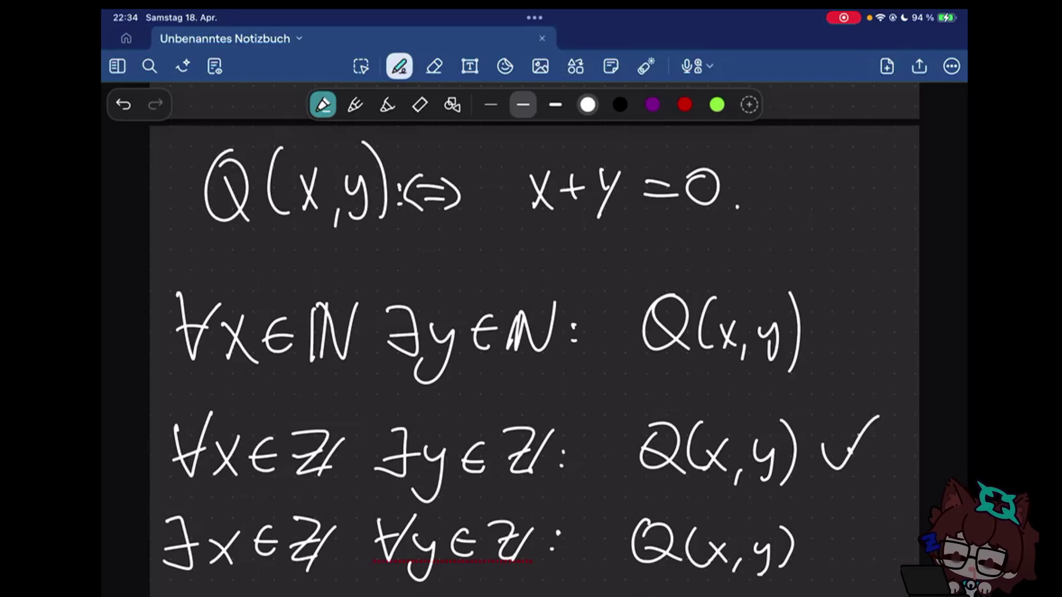
drag(823, 449, 876, 420)
drag(840, 428, 890, 428)
drag(863, 429, 863, 471)
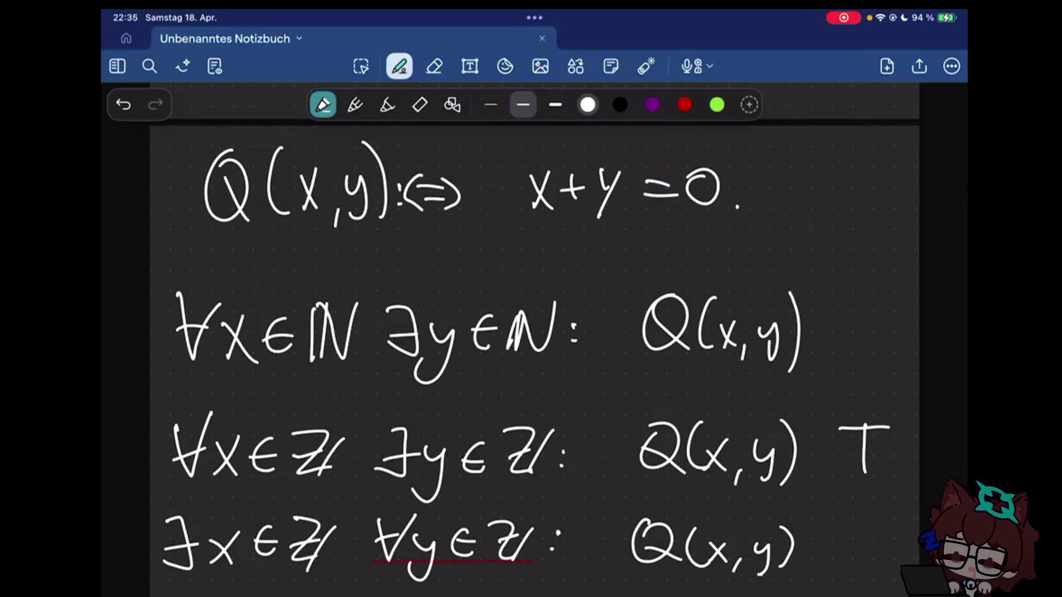
- Write the test equation 1 + ?? = 0 under the Q definition
click(863, 465)
click(283, 268)
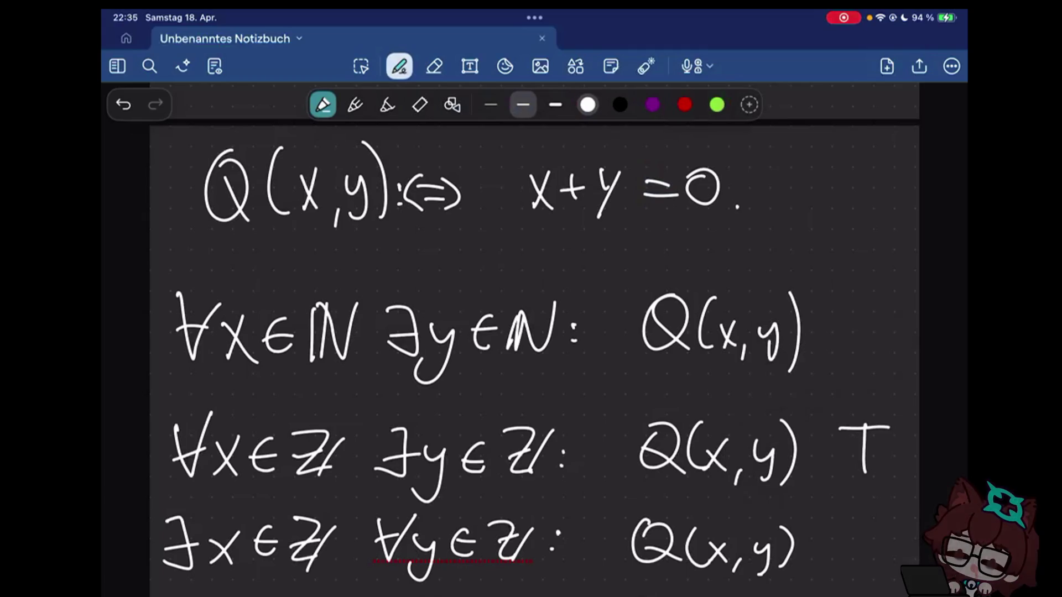
drag(287, 277, 315, 280)
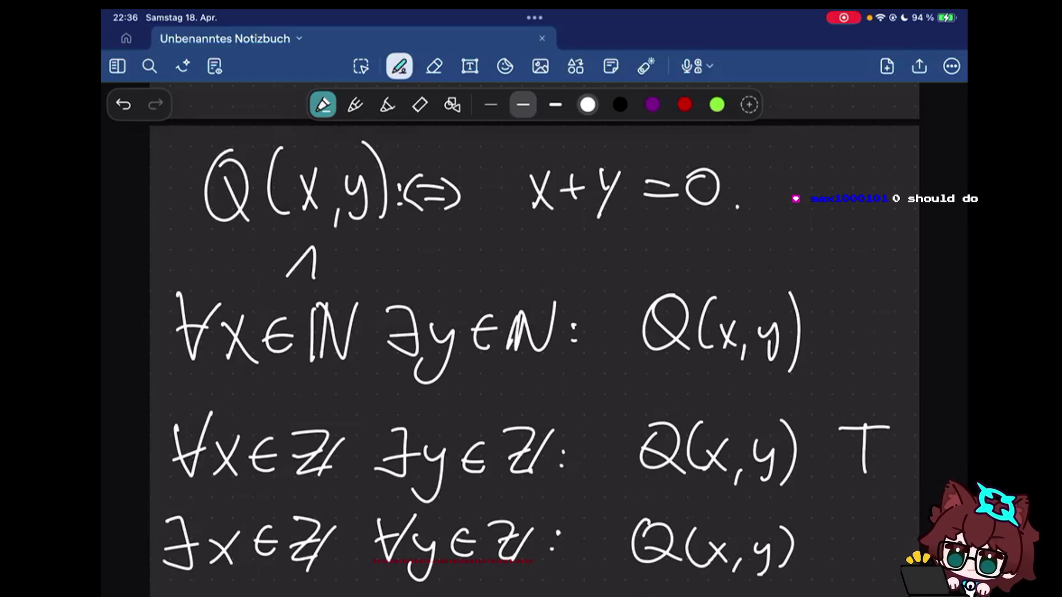
drag(389, 259, 412, 259)
drag(468, 241, 479, 266)
drag(490, 240, 500, 267)
mouse_move(563, 247)
mouse_down()
mouse_move(588, 255)
mouse_move(620, 243)
mouse_up()
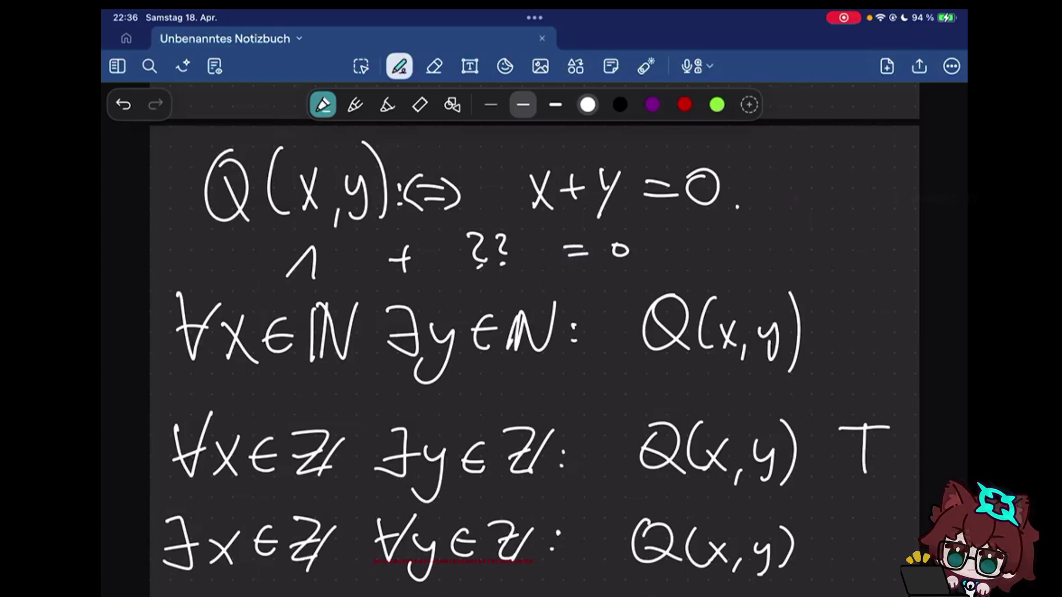
- Mark the ℕ statement and the ∃x ∀y statement with F for false
drag(863, 295, 857, 351)
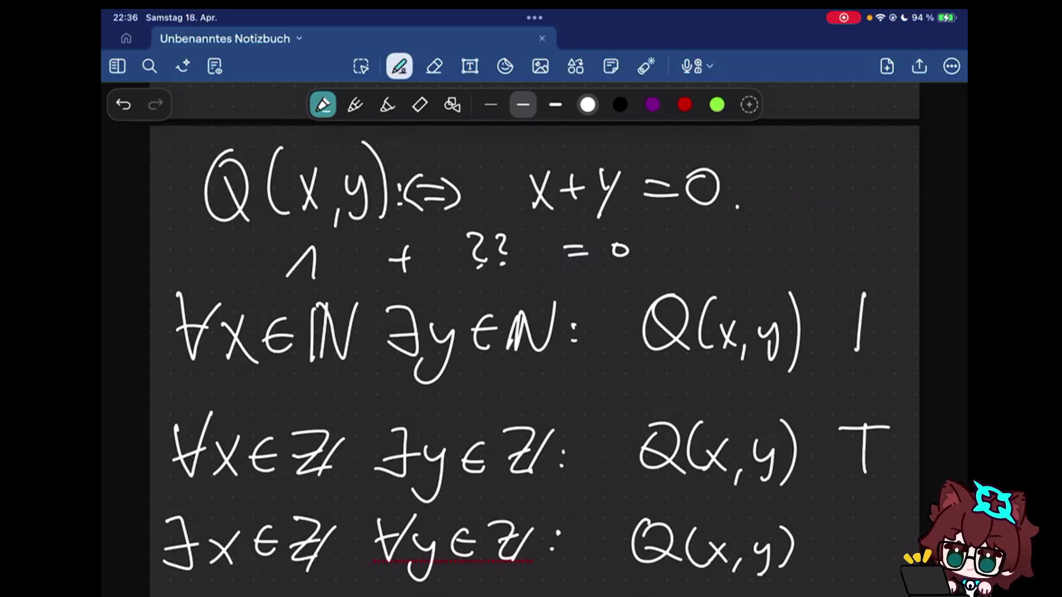
drag(853, 299, 892, 298)
drag(855, 323, 892, 321)
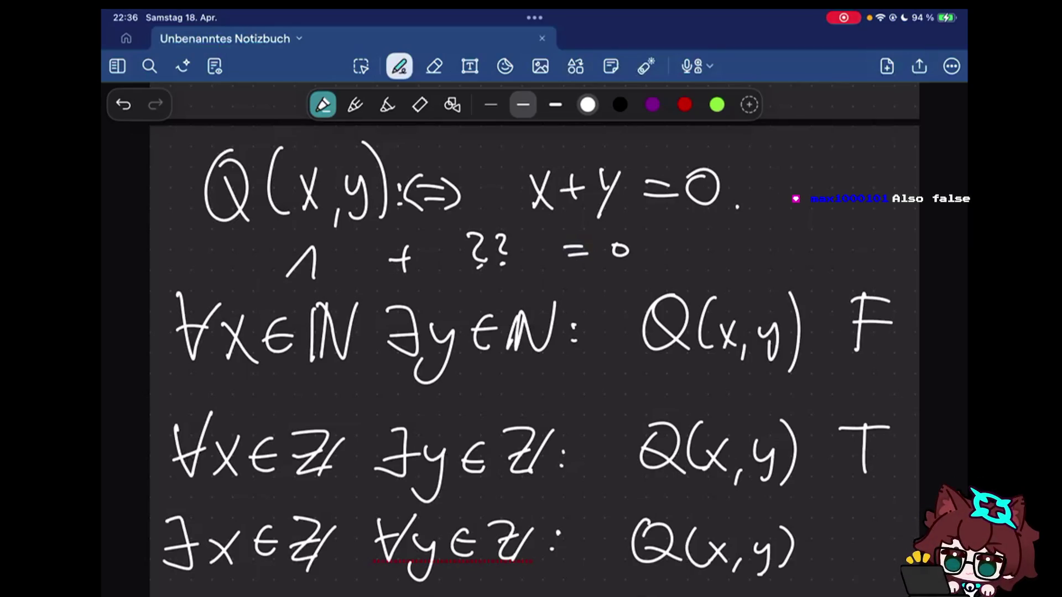
mouse_move(835, 519)
mouse_down()
mouse_move(829, 566)
mouse_move(871, 519)
mouse_move(868, 542)
mouse_up()
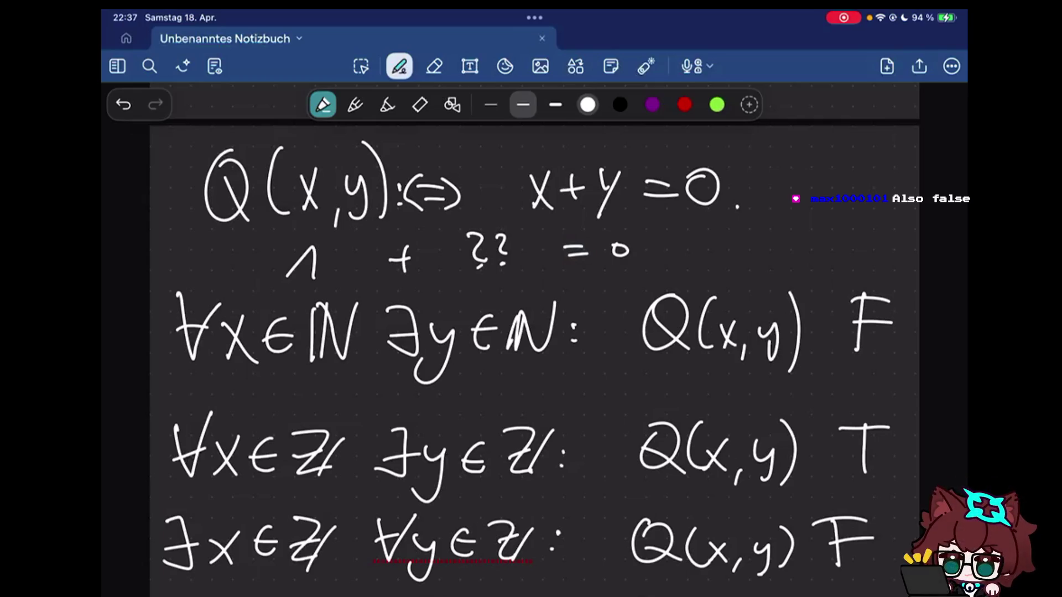
scroll(531, 332, down, 2)
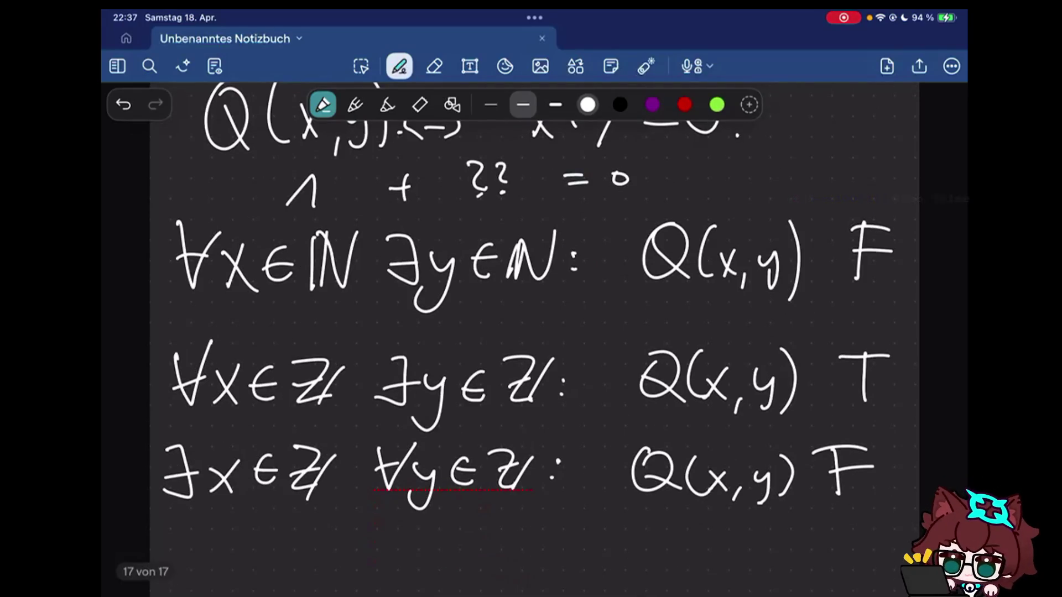
drag(368, 512, 466, 518)
drag(164, 525, 233, 518)
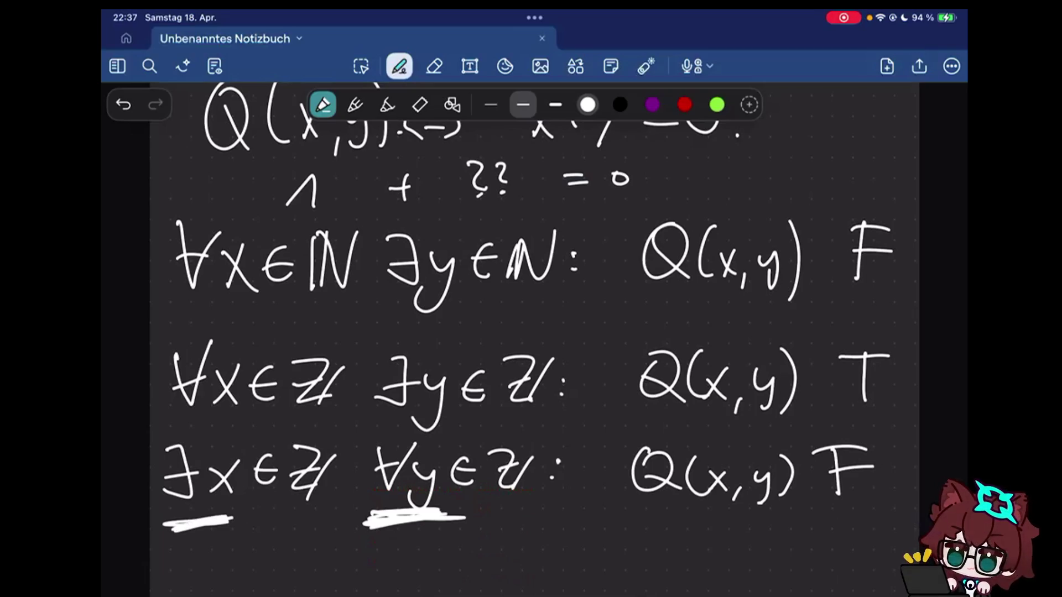
drag(166, 522, 386, 526)
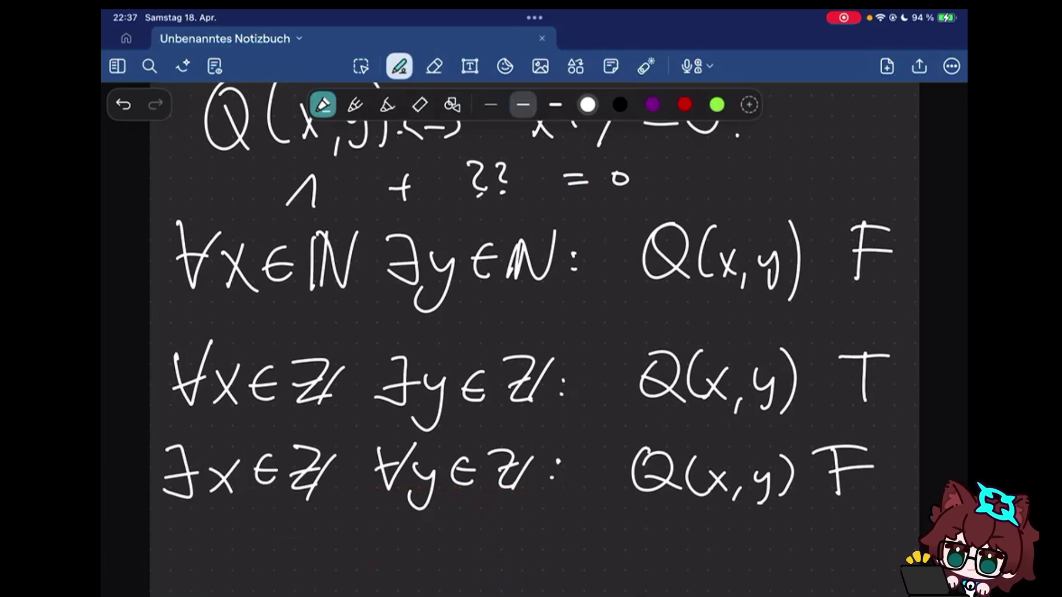
click(435, 66)
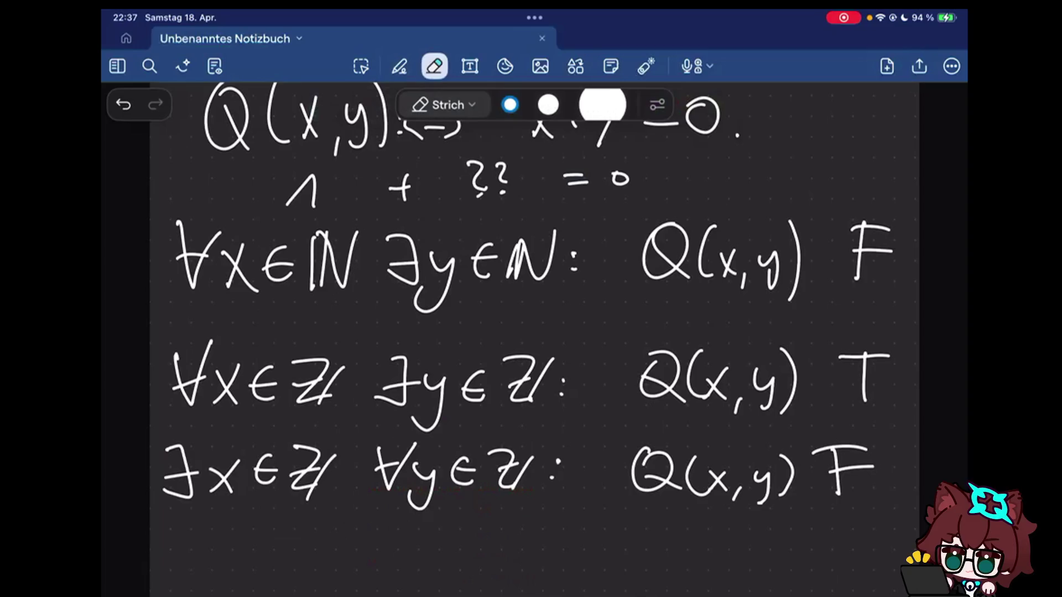
scroll(531, 332, down, 2)
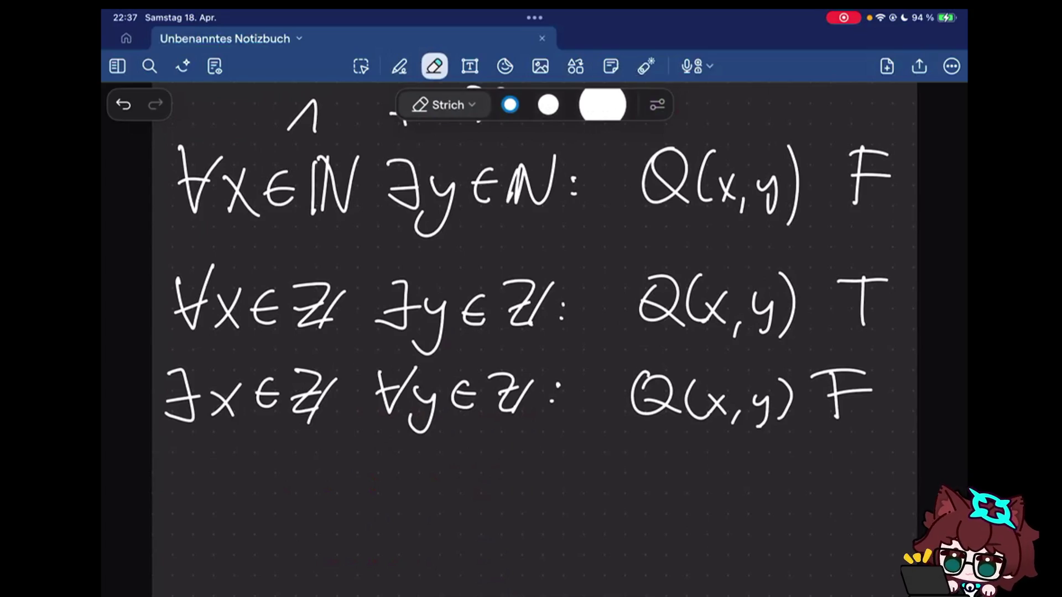
scroll(872, 423, down, 1)
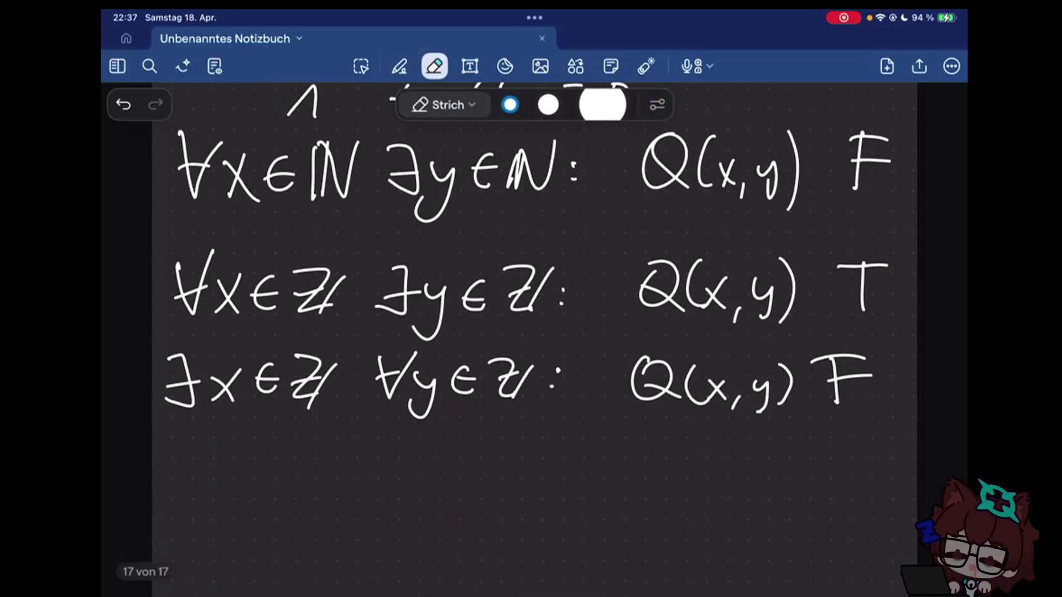
click(399, 66)
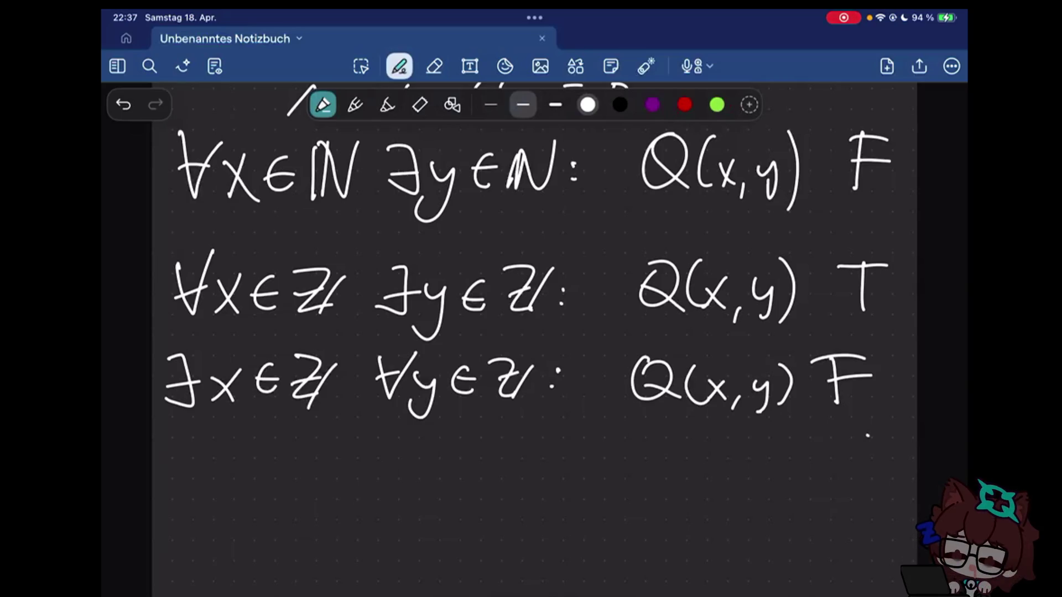
scroll(531, 332, down, 1)
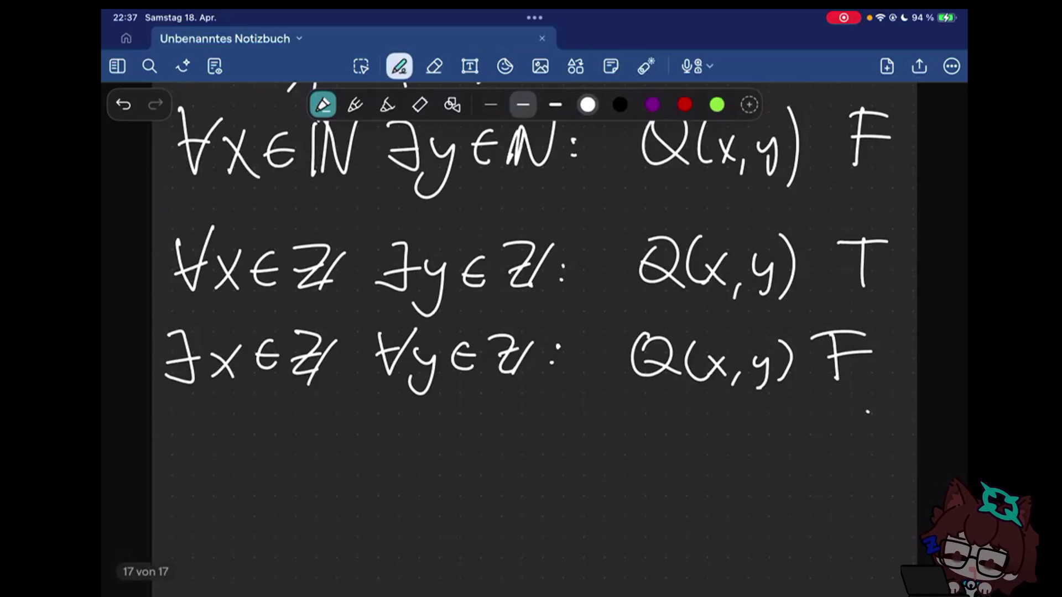
scroll(531, 331, down, 5)
drag(178, 217, 172, 269)
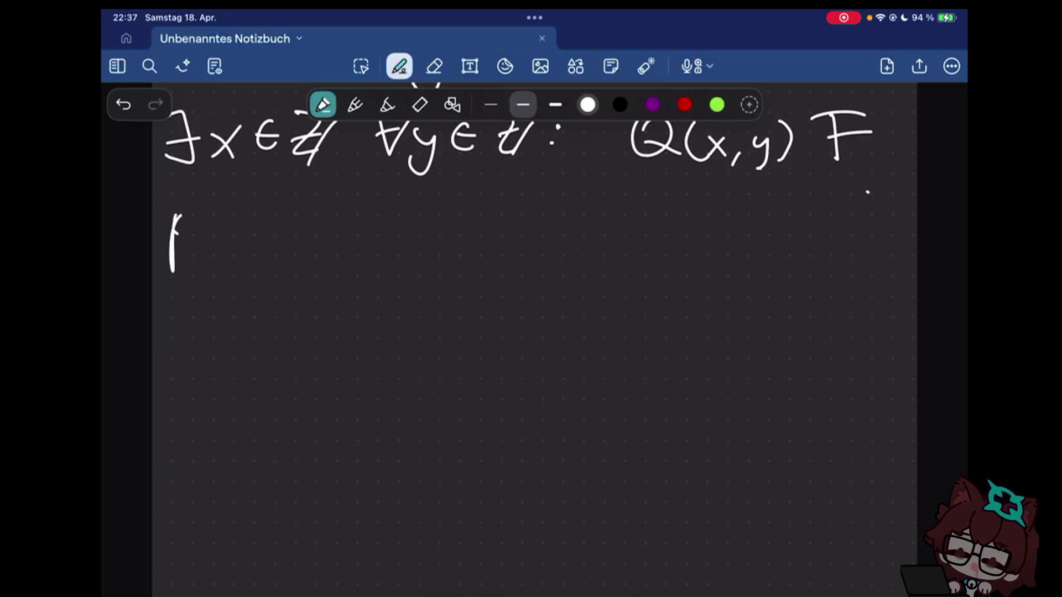
- Handwrite the underlined heading 'Recap:' below the exercises
drag(176, 220, 199, 269)
drag(202, 258, 287, 299)
click(320, 249)
click(321, 263)
drag(169, 295, 284, 290)
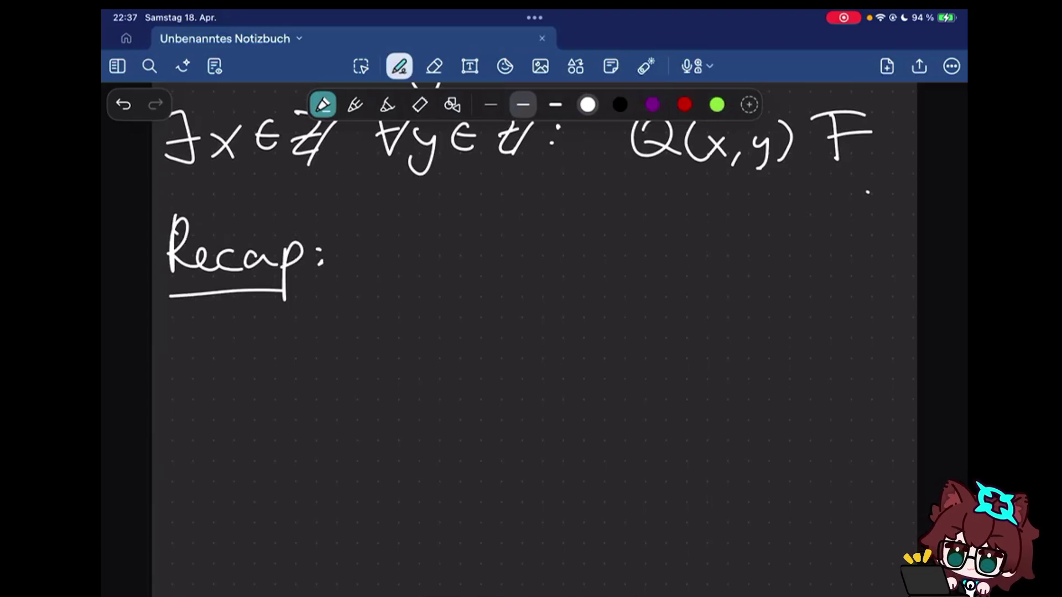
- Write the first recap item 'Propositions:' followed by the example range 'A, ..., Z'
drag(282, 365, 284, 342)
mouse_move(301, 349)
mouse_down()
mouse_move(301, 367)
mouse_move(369, 348)
mouse_move(482, 357)
mouse_up()
click(508, 346)
click(507, 358)
mouse_move(577, 329)
mouse_down()
mouse_move(558, 361)
mouse_move(585, 362)
mouse_up()
drag(564, 348, 583, 346)
drag(599, 366, 598, 378)
drag(624, 369, 655, 369)
mouse_move(699, 332)
mouse_down()
mouse_move(707, 363)
mouse_move(728, 363)
mouse_up()
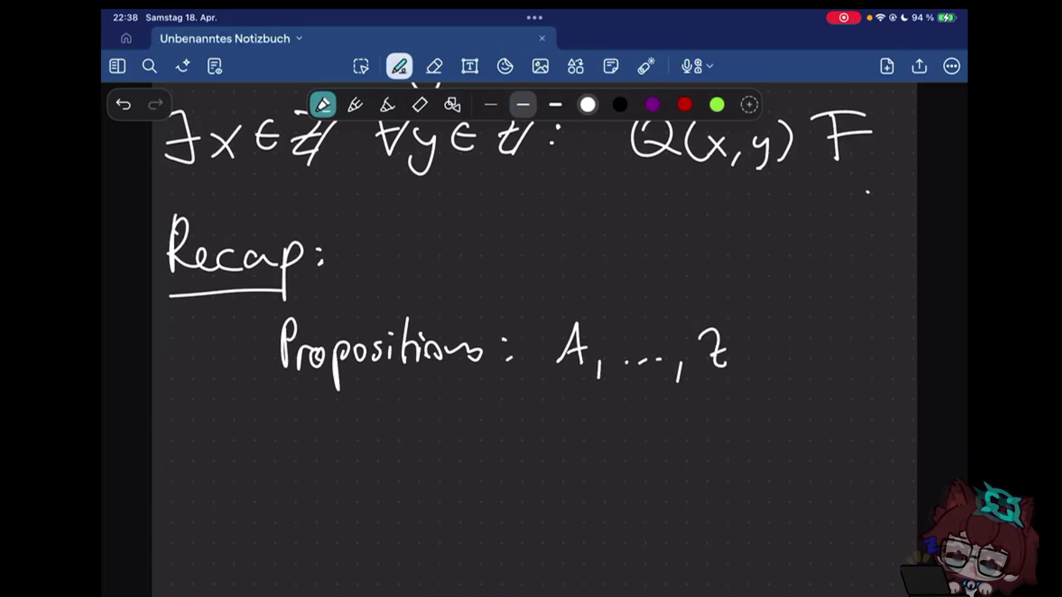
- Erase the 'A, ..., Z' example, put a comma after Propositions and write 'Predicats,'
click(434, 66)
mouse_move(508, 349)
mouse_down()
mouse_move(672, 374)
mouse_move(642, 362)
mouse_move(529, 370)
mouse_up()
click(400, 65)
click(608, 362)
mouse_move(583, 336)
mouse_down()
mouse_move(585, 364)
mouse_move(623, 354)
mouse_move(643, 367)
mouse_up()
drag(660, 356, 664, 325)
drag(672, 351, 673, 368)
click(672, 337)
mouse_move(700, 352)
mouse_down()
mouse_move(702, 370)
mouse_move(725, 368)
mouse_up()
mouse_move(736, 330)
mouse_down()
mouse_move(778, 352)
mouse_move(770, 370)
mouse_up()
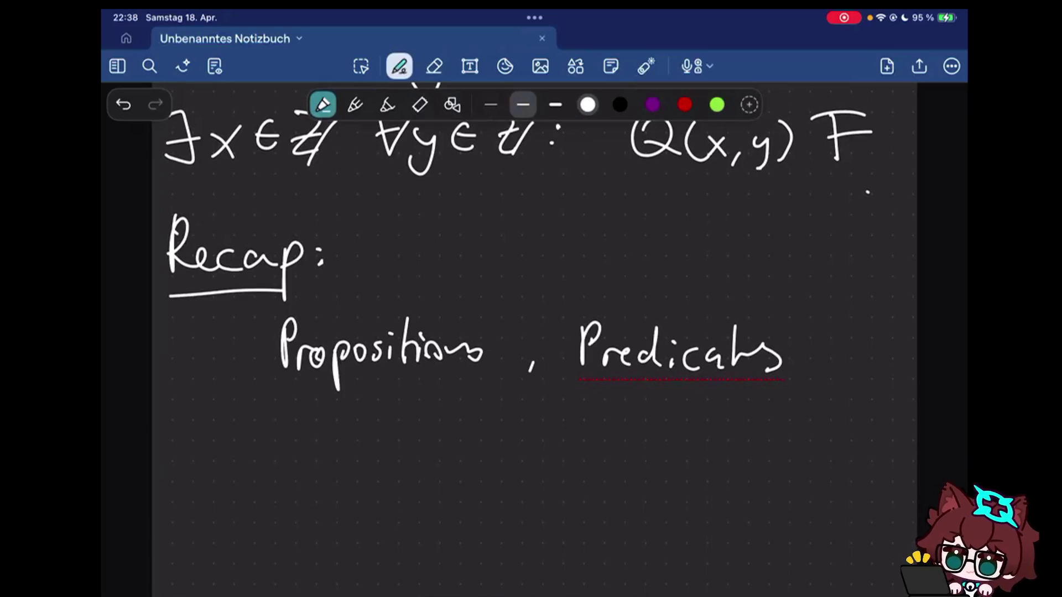
drag(810, 381, 825, 368)
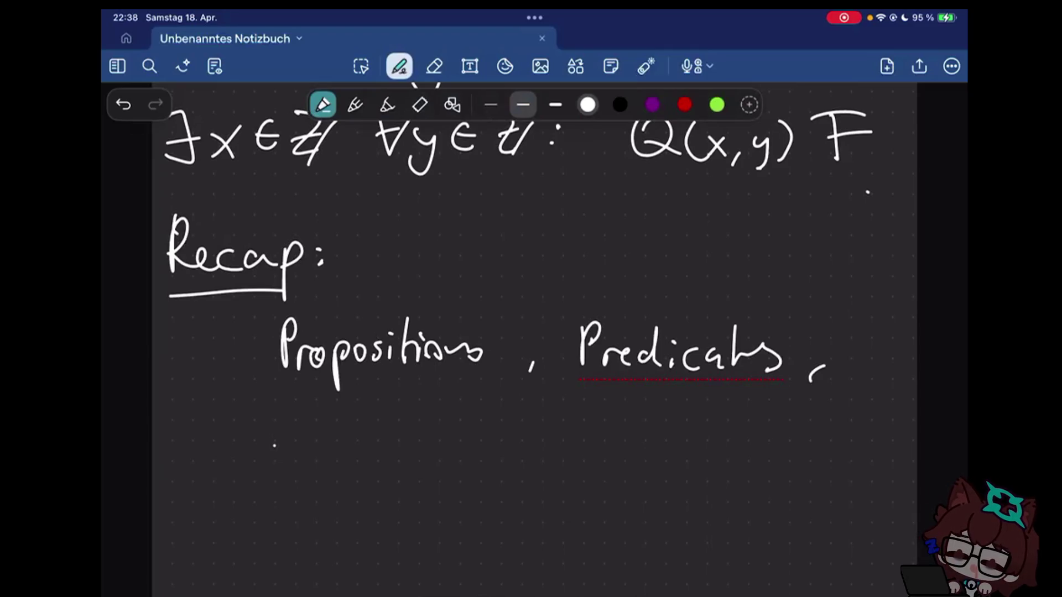
- Write 'Symbols (¬, ∧, ∨,' on the next line of the recap
drag(288, 410, 270, 461)
drag(292, 431, 339, 455)
drag(346, 415, 369, 444)
drag(383, 412, 387, 456)
drag(406, 434, 397, 456)
mouse_move(460, 420)
mouse_down()
mouse_move(469, 412)
mouse_move(459, 464)
mouse_up()
drag(475, 442, 490, 457)
mouse_move(500, 455)
mouse_down()
mouse_move(497, 467)
mouse_move(555, 455)
mouse_up()
- Continue the symbol list with '∨, ⇒, ⇔,'
drag(574, 433, 590, 433)
drag(610, 452, 607, 467)
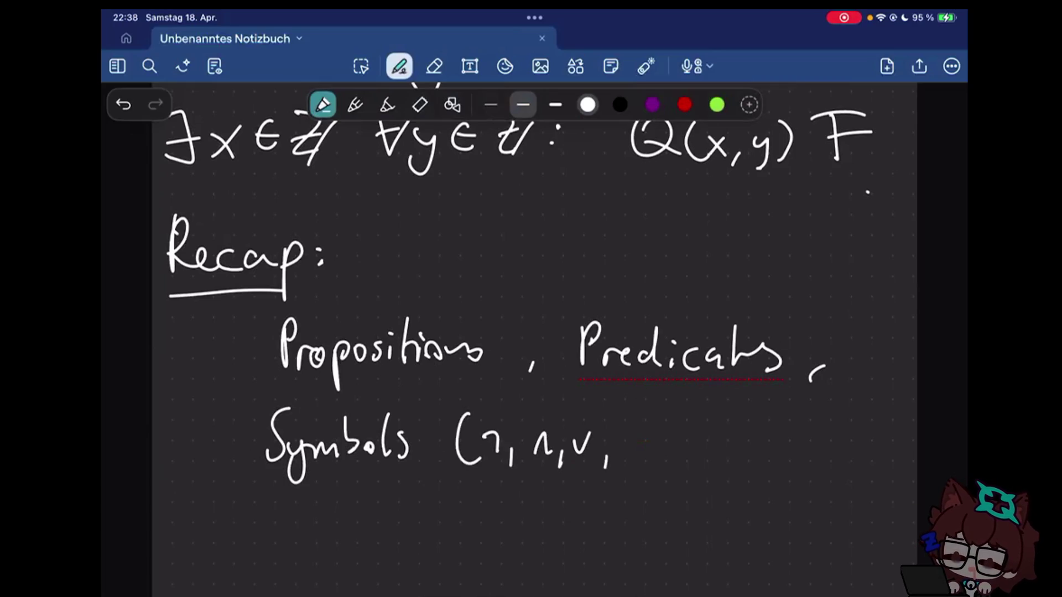
drag(627, 437, 652, 445)
mouse_move(652, 431)
mouse_down()
mouse_move(654, 449)
mouse_move(679, 458)
mouse_move(708, 446)
mouse_up()
click(709, 440)
drag(710, 437, 743, 437)
drag(710, 444, 744, 444)
drag(744, 432, 751, 446)
drag(762, 453, 760, 462)
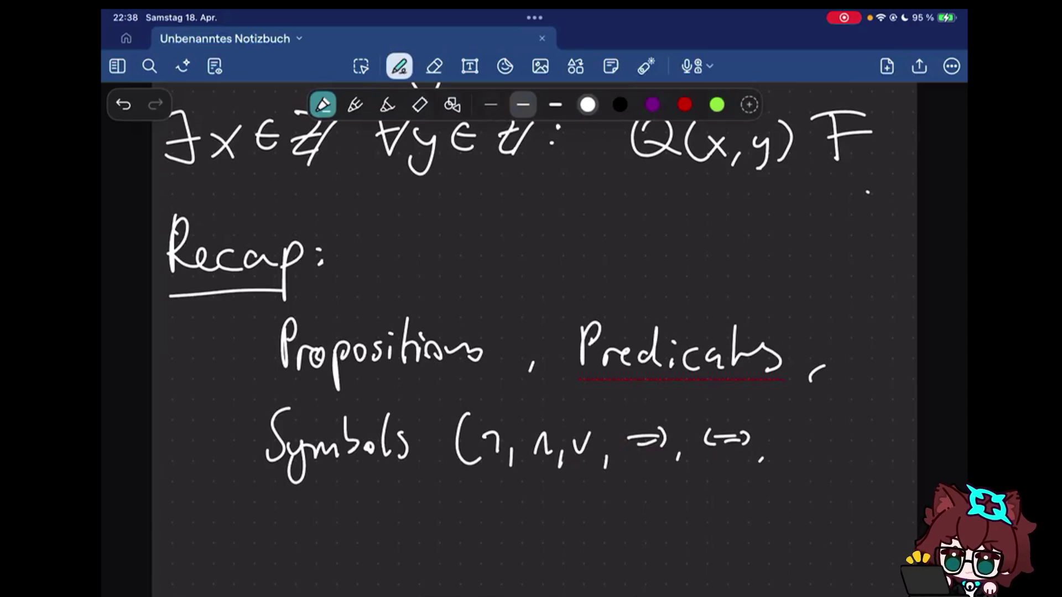
- Finish the symbol list with '∀, ∃, ∃!, ∄)' and close the bracket
drag(778, 415, 807, 414)
drag(784, 430, 802, 430)
drag(816, 448, 815, 458)
drag(847, 420, 871, 448)
mouse_move(855, 423)
mouse_down()
mouse_move(854, 448)
mouse_move(867, 452)
mouse_move(865, 433)
mouse_up()
drag(847, 449, 864, 448)
drag(879, 448, 877, 456)
mouse_move(889, 415)
mouse_down()
mouse_move(891, 450)
mouse_move(889, 435)
mouse_move(907, 435)
mouse_up()
click(908, 445)
drag(843, 478, 845, 509)
mouse_move(844, 492)
mouse_down()
mouse_move(856, 493)
mouse_move(845, 516)
mouse_up()
drag(881, 473, 882, 518)
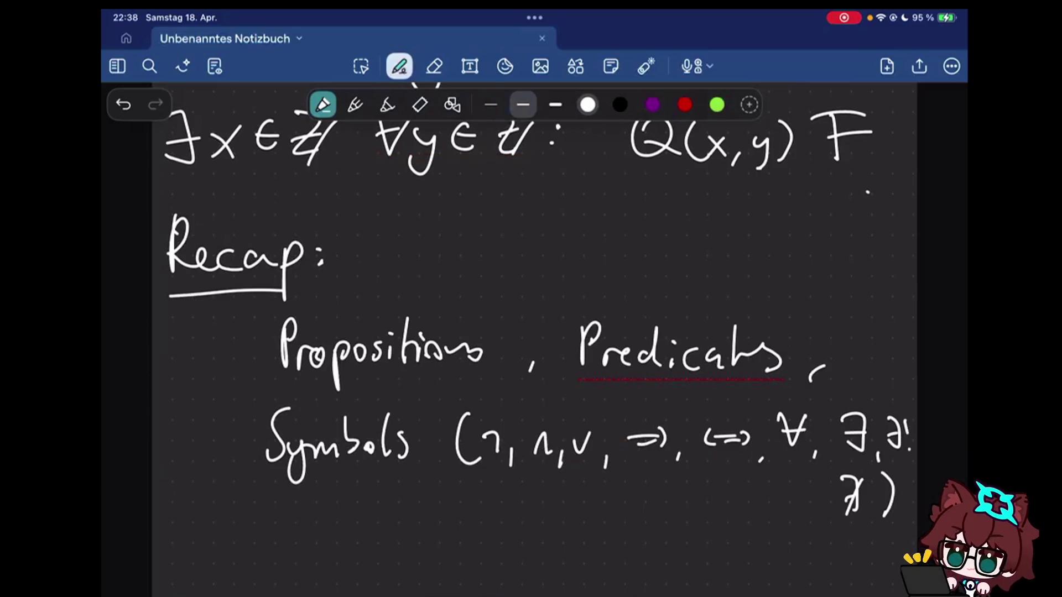
scroll(531, 333, down, 3)
- Write 'Axioms (aka' on a new line of the recap
drag(264, 469, 299, 463)
mouse_move(314, 438)
mouse_down()
mouse_move(314, 467)
mouse_move(340, 464)
mouse_up()
drag(353, 452, 399, 467)
drag(451, 407, 442, 465)
mouse_move(483, 441)
mouse_down()
mouse_move(486, 458)
mouse_move(506, 453)
mouse_up()
drag(528, 440, 531, 457)
drag(580, 428, 570, 452)
- Complete the line as 'Axioms (aka defs of symbols).'
drag(590, 442, 608, 453)
drag(622, 411, 616, 477)
drag(609, 439, 628, 439)
mouse_move(643, 431)
mouse_down()
mouse_move(634, 453)
mouse_move(672, 450)
mouse_up()
click(674, 444)
drag(713, 411, 702, 465)
drag(760, 430, 747, 449)
drag(742, 436, 759, 480)
mouse_move(779, 438)
mouse_down()
mouse_move(792, 452)
mouse_move(830, 452)
mouse_up()
drag(840, 438, 838, 450)
drag(855, 419, 854, 452)
drag(870, 435, 864, 461)
drag(876, 423, 871, 468)
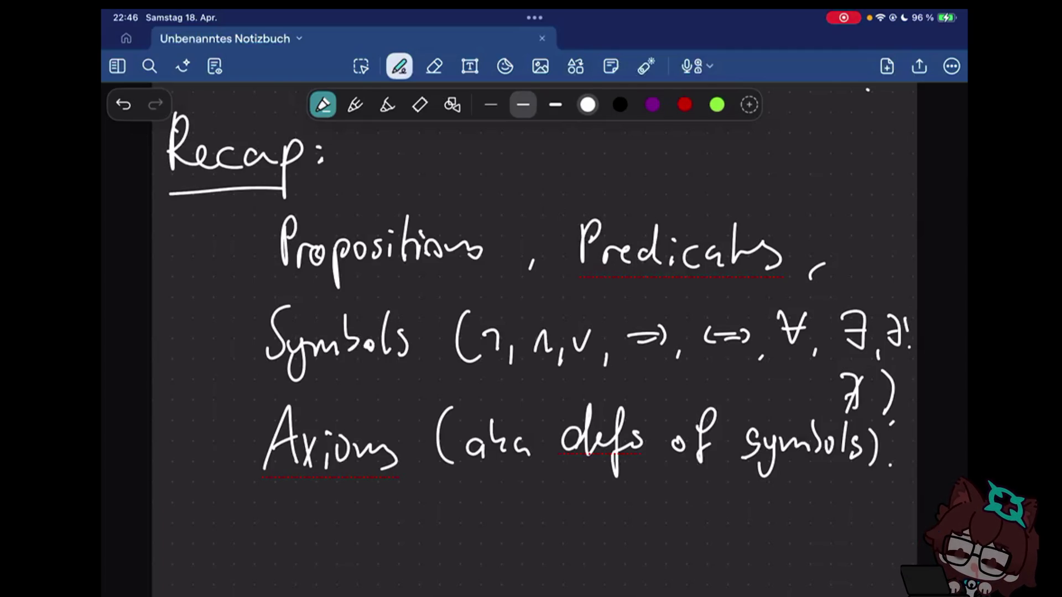
scroll(535, 332, down, 10)
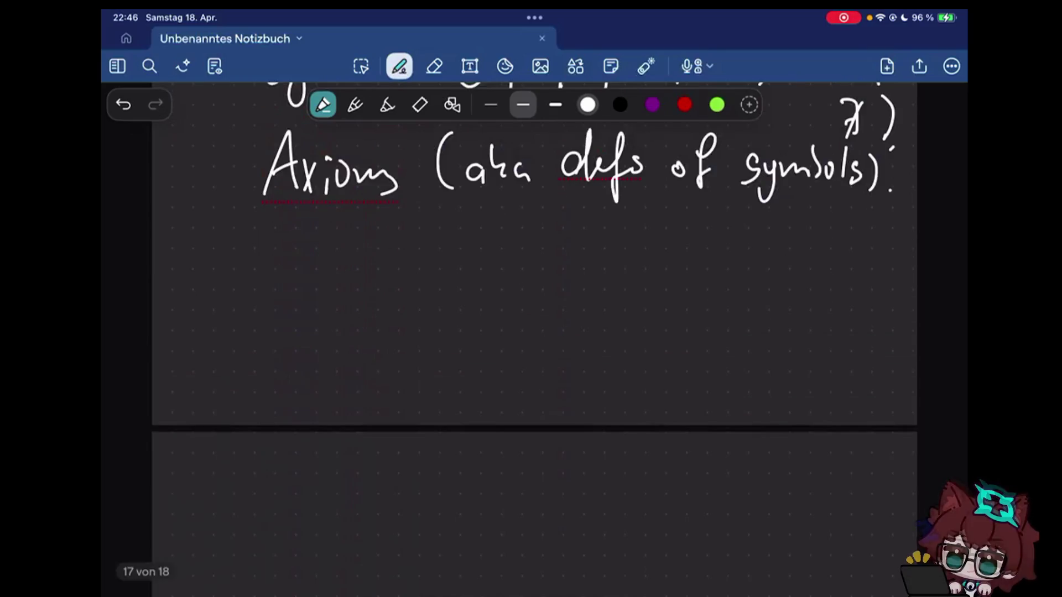
- Write 'What is the' on the blank page, then erase the mistaken 'is the' strokes
mouse_move(182, 218)
mouse_down()
mouse_move(218, 214)
mouse_move(274, 253)
mouse_up()
drag(297, 206, 300, 256)
drag(357, 224, 357, 247)
drag(362, 206, 365, 243)
mouse_move(445, 189)
mouse_down()
mouse_move(448, 243)
mouse_move(510, 237)
mouse_move(589, 194)
mouse_up()
click(567, 239)
click(434, 66)
mouse_move(589, 195)
mouse_down()
mouse_move(606, 241)
mouse_move(549, 242)
mouse_move(482, 221)
mouse_up()
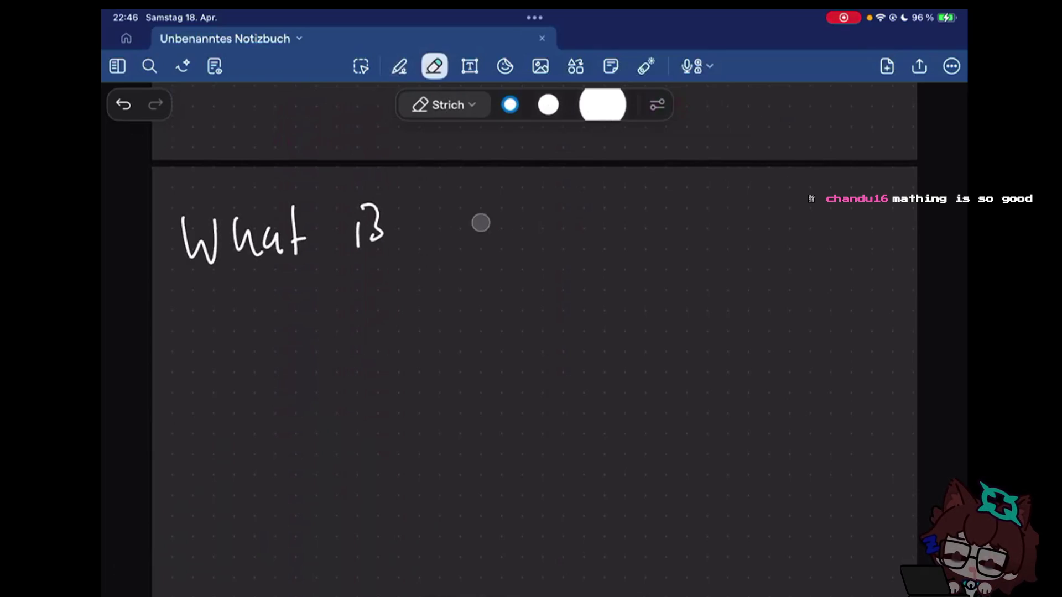
mouse_move(366, 229)
mouse_down()
mouse_move(366, 191)
mouse_move(367, 240)
mouse_up()
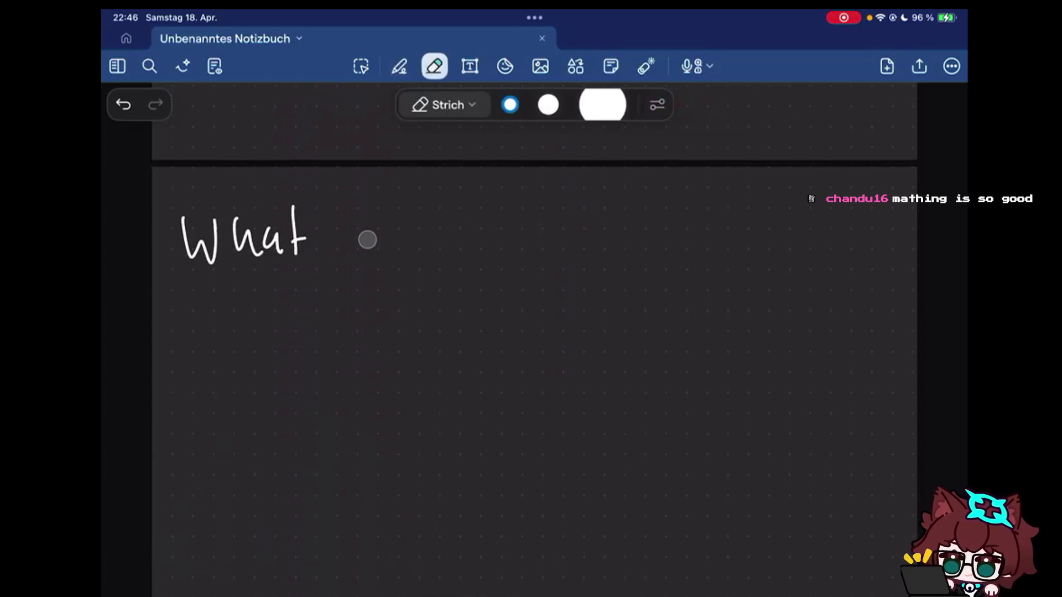
click(399, 66)
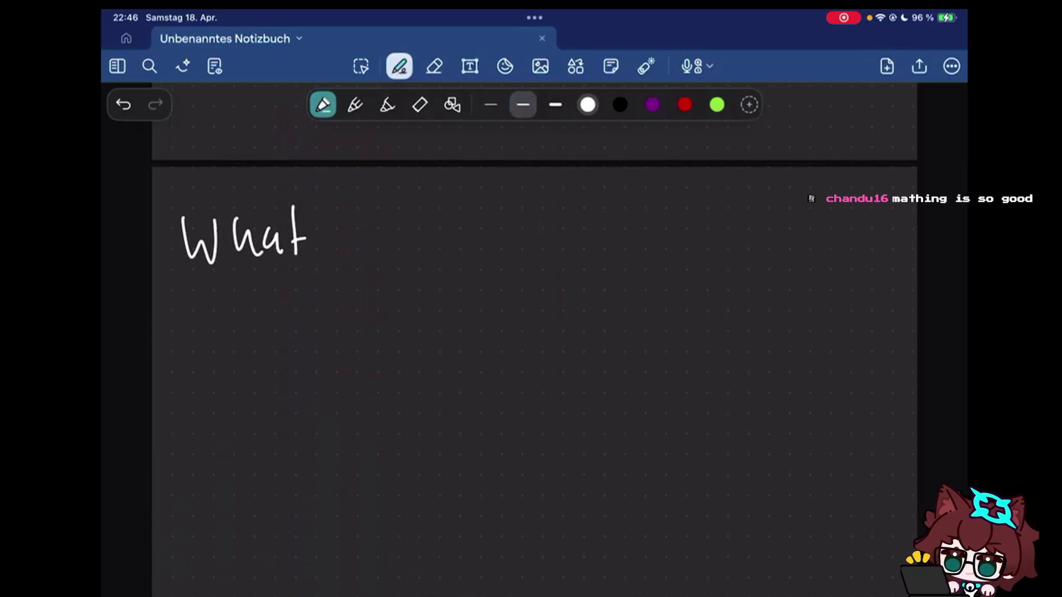
- Rewrite the heading as 'What are the "Atoms"' with quotation marks
drag(374, 224, 434, 248)
mouse_move(490, 203)
mouse_down()
mouse_move(548, 242)
mouse_move(751, 224)
mouse_up()
drag(586, 189, 591, 199)
drag(775, 189, 780, 201)
- Finish the heading with 'of Math?' on the second line
mouse_move(192, 334)
mouse_down()
mouse_move(187, 350)
mouse_move(208, 351)
mouse_up()
drag(234, 305, 217, 375)
drag(307, 340, 403, 333)
drag(405, 309, 423, 319)
click(427, 331)
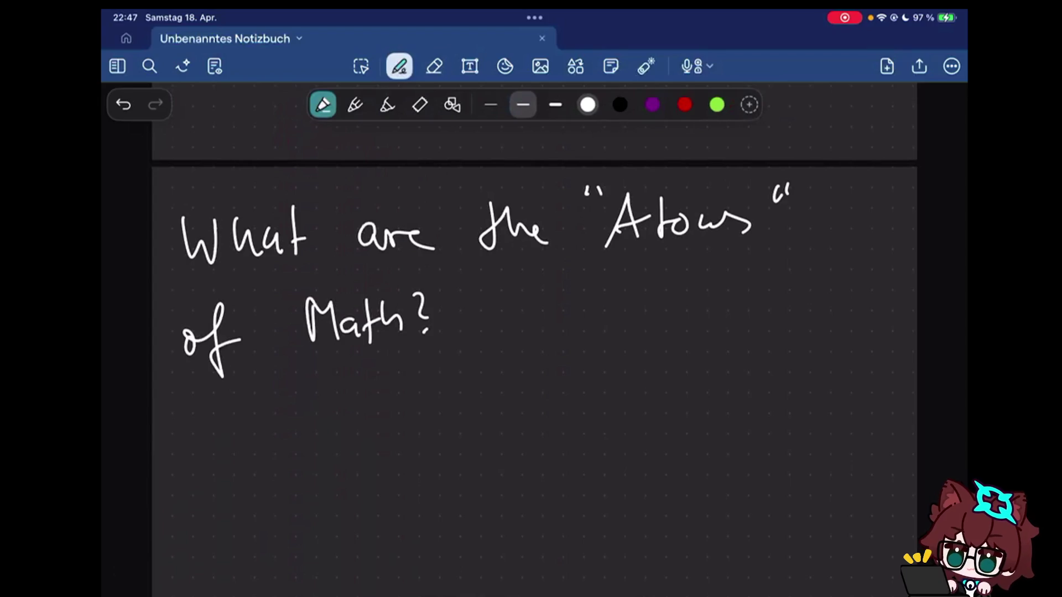
scroll(535, 333, down, 15)
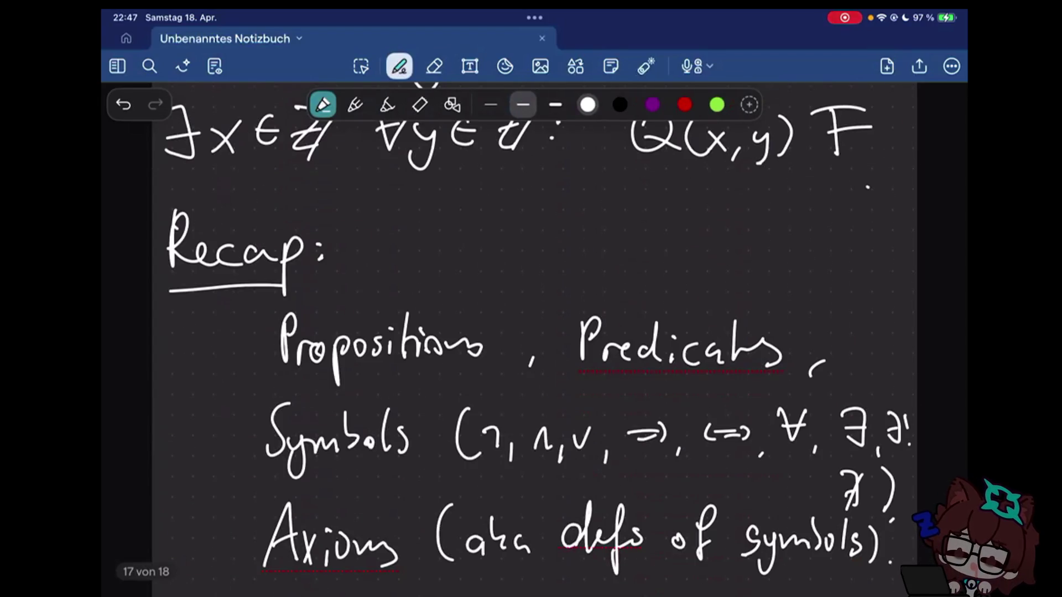
scroll(535, 332, down, 5)
scroll(535, 332, down, 2)
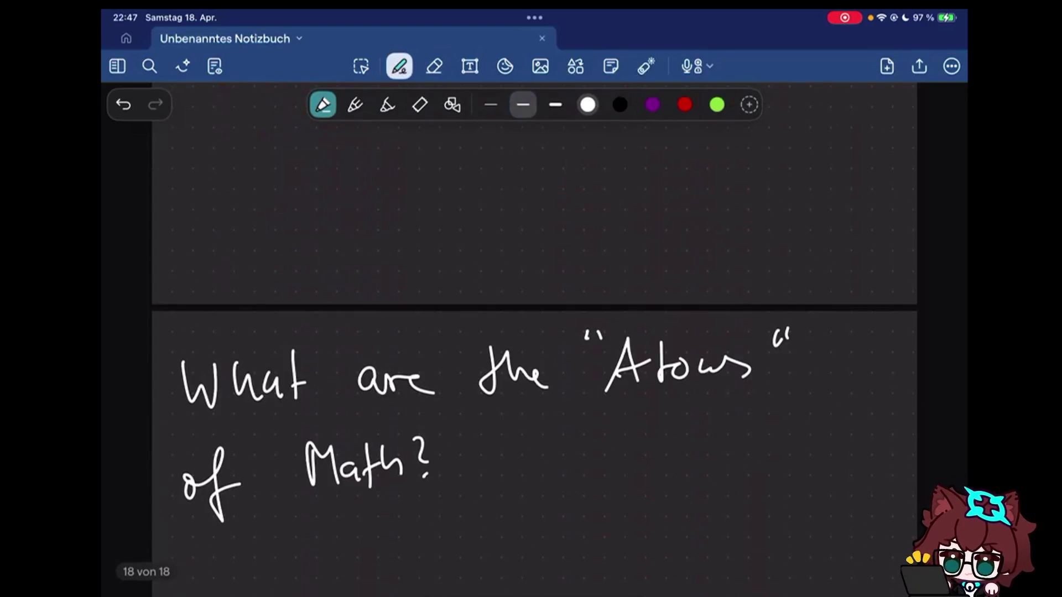
scroll(535, 332, down, 3)
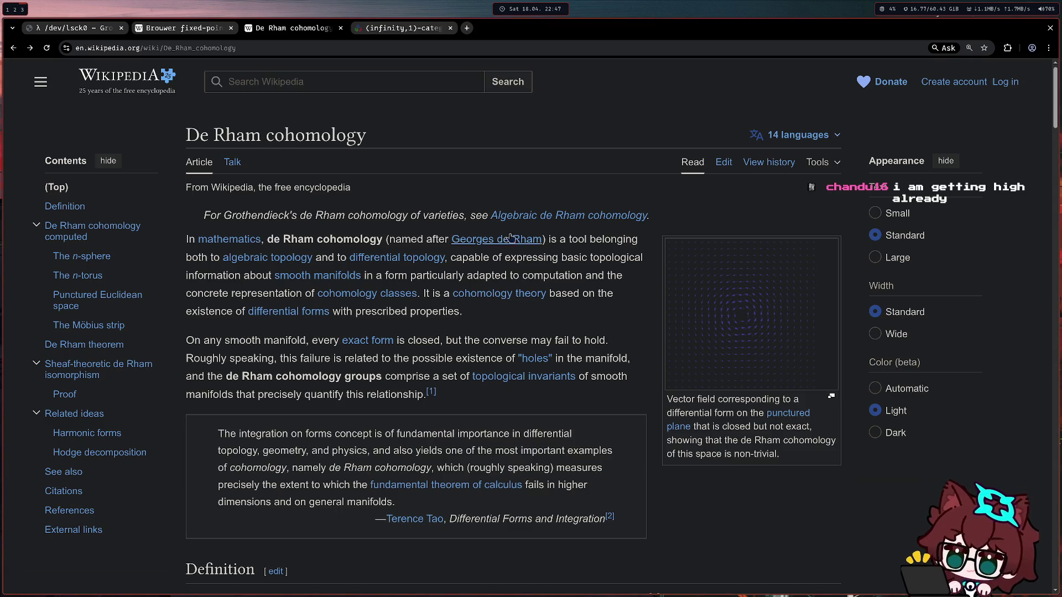
scroll(509, 236, down, 5)
scroll(514, 239, down, 5)
scroll(531, 244, down, 3)
scroll(536, 245, down, 2)
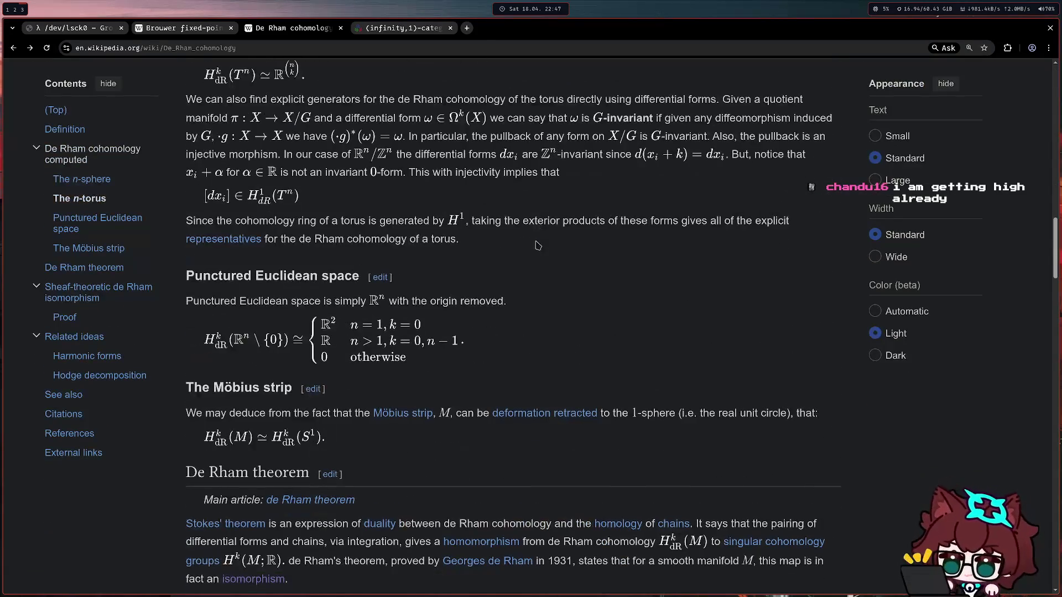
scroll(554, 207, down, 1)
scroll(539, 241, down, 1)
scroll(522, 266, down, 1)
scroll(504, 299, down, 1)
scroll(504, 300, down, 1)
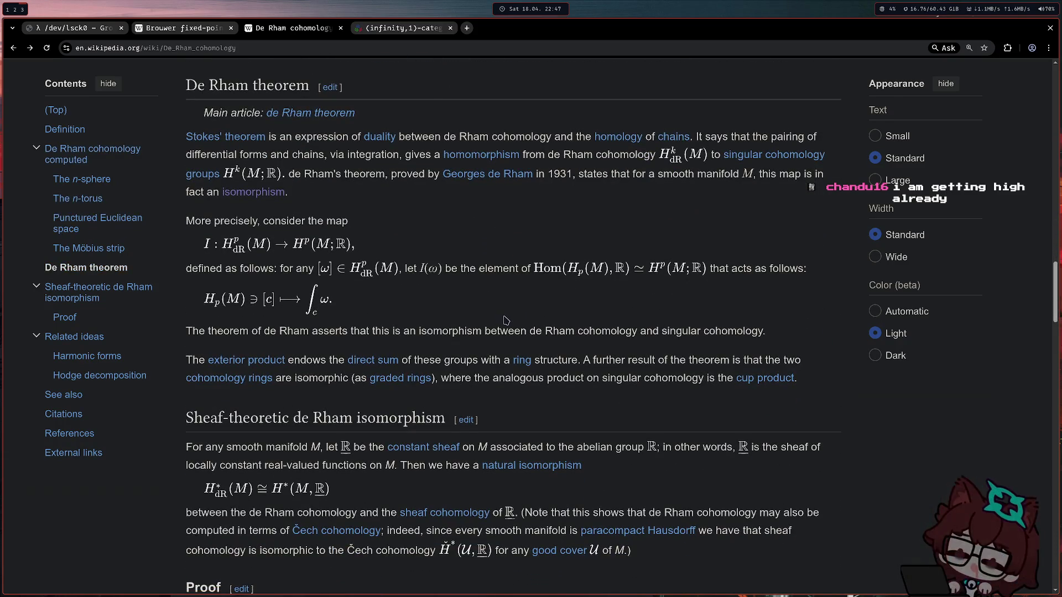
- View the nLab '(infinity,1)-category of (infinity,1)-categories' article, select its title and read to the Definition section
click(386, 37)
scroll(307, 316, up, 10)
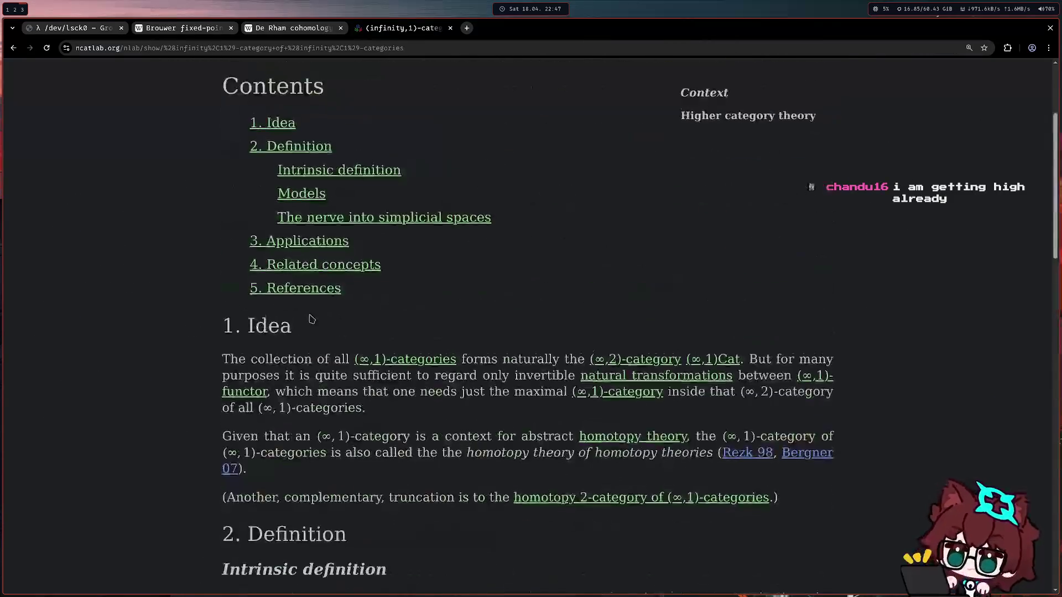
scroll(249, 207, up, 3)
drag(215, 144, 438, 149)
scroll(415, 199, down, 5)
scroll(390, 249, down, 4)
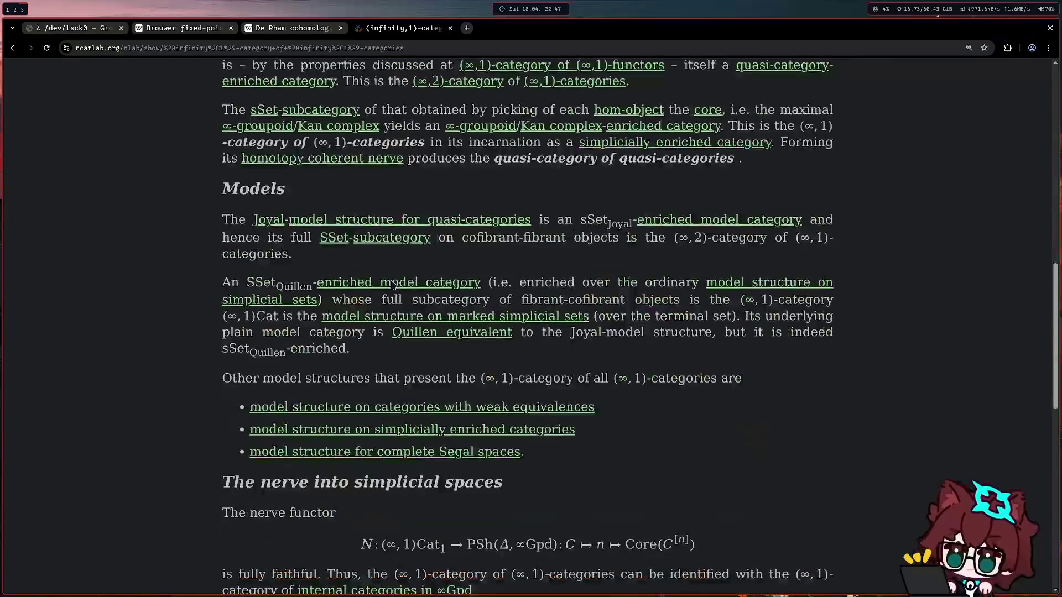
scroll(370, 299, down, 5)
click(52, 29)
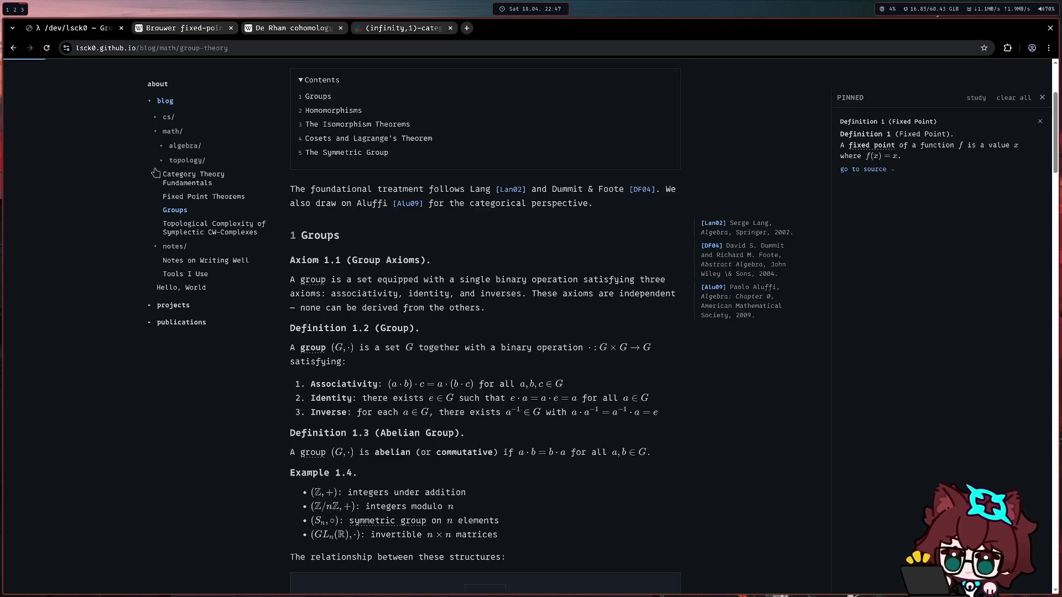
scroll(156, 173, up, 3)
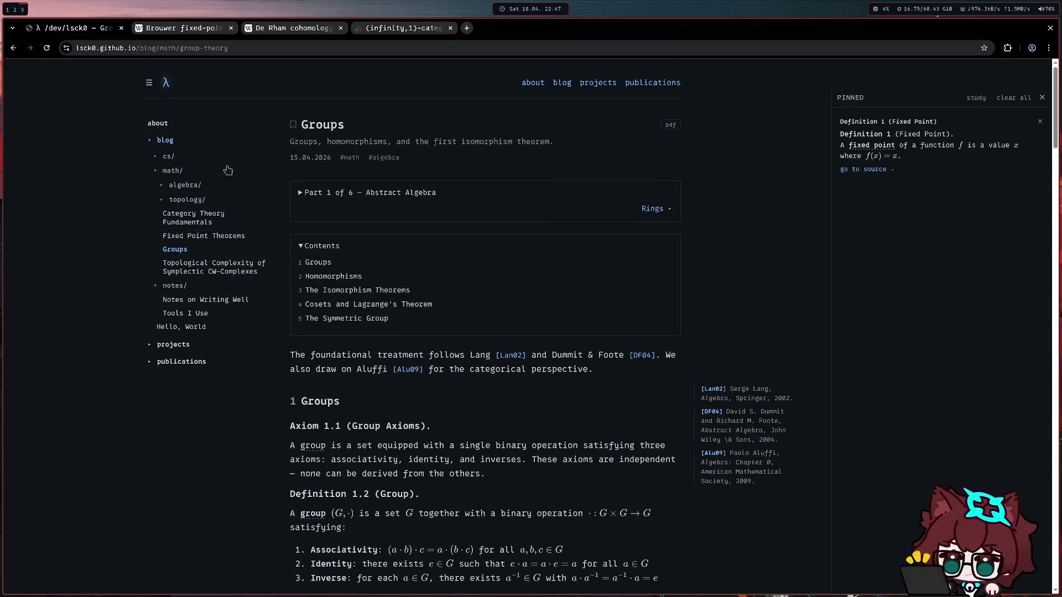
scroll(612, 338, down, 2)
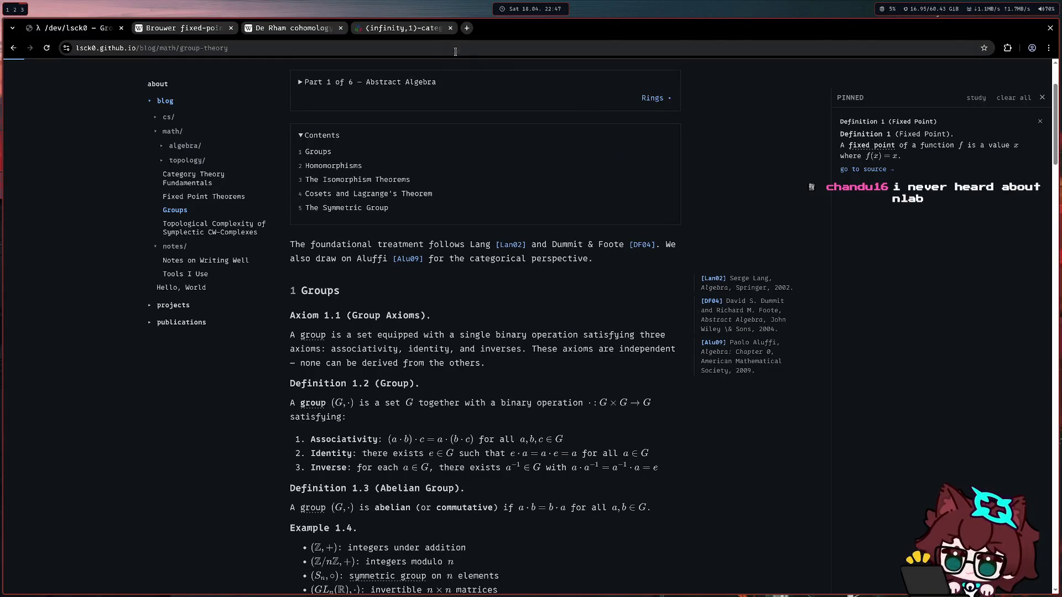
click(422, 32)
scroll(323, 353, up, 10)
scroll(316, 398, up, 2)
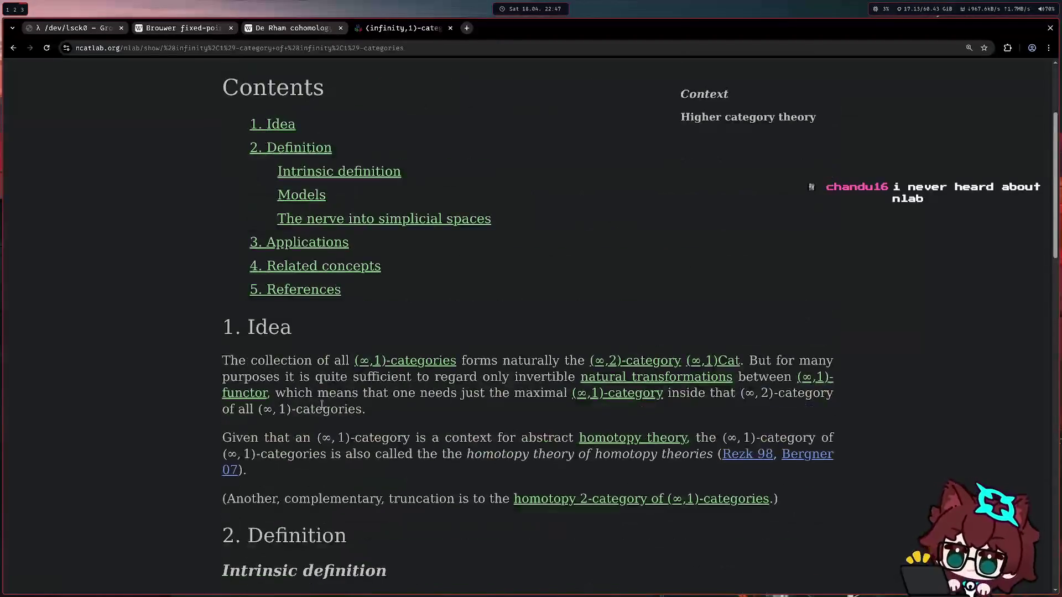
scroll(315, 411, up, 2)
drag(446, 199, 185, 128)
triple_click(217, 136)
drag(373, 162, 194, 238)
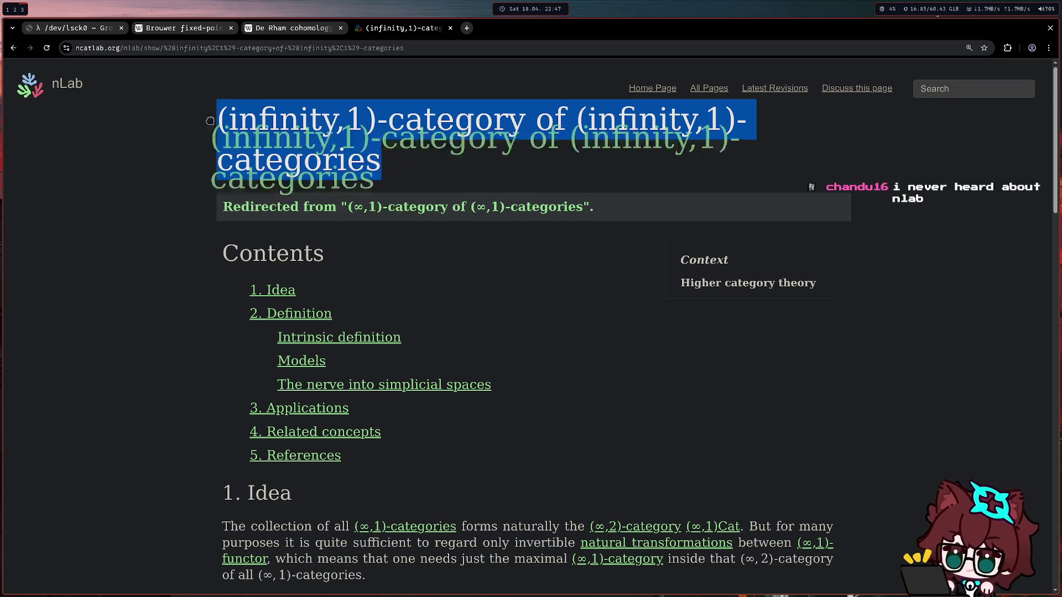
scroll(195, 237, down, 3)
scroll(292, 276, down, 3)
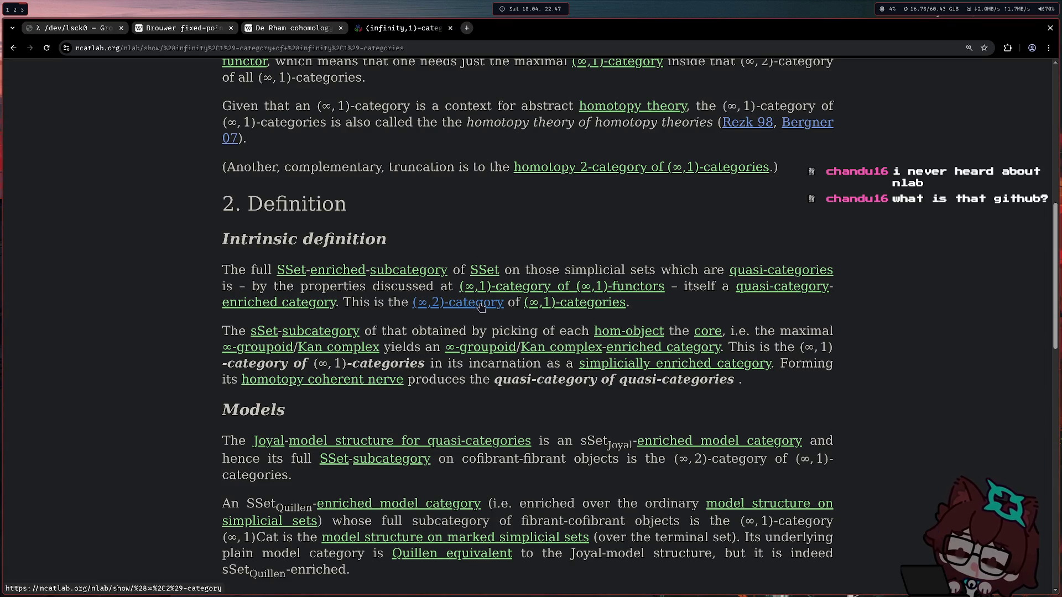
click(84, 27)
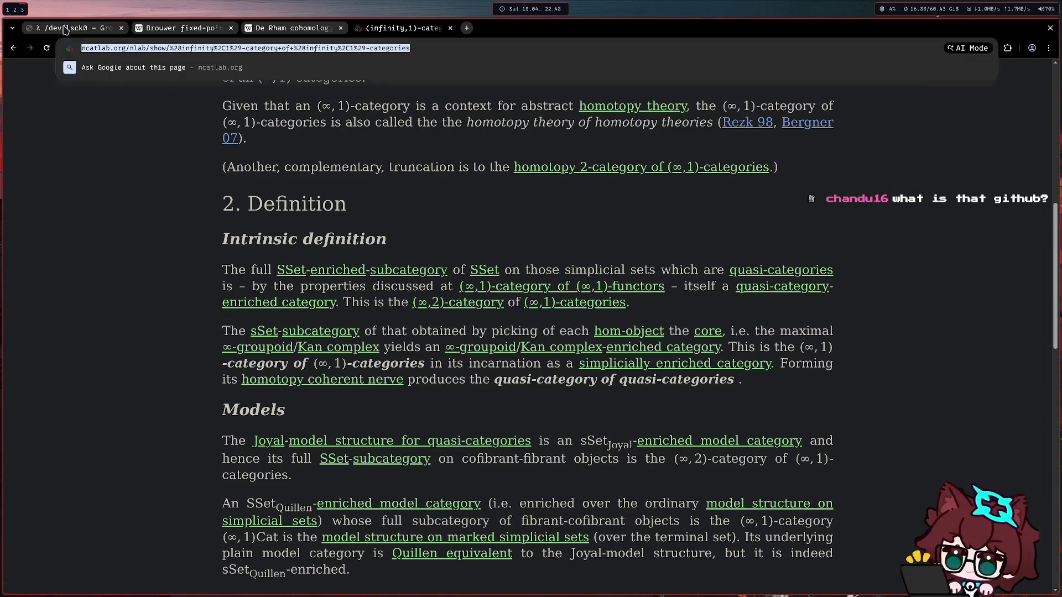
scroll(240, 374, up, 2)
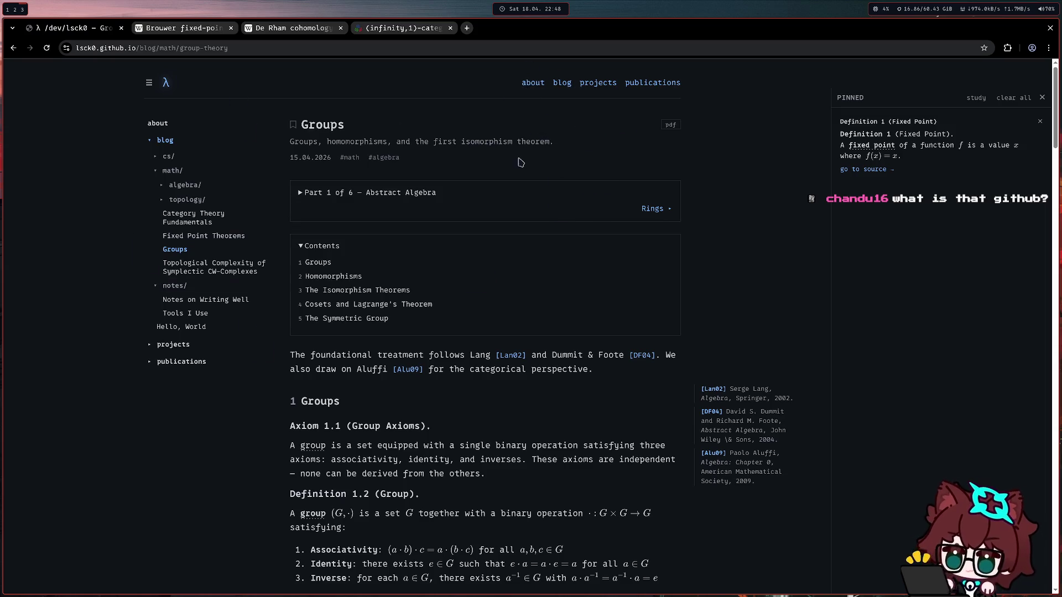
- Open the blog's Category Theory Fundamentals post and pin its Definition 4 (Limit)
click(532, 83)
scroll(559, 126, down, 3)
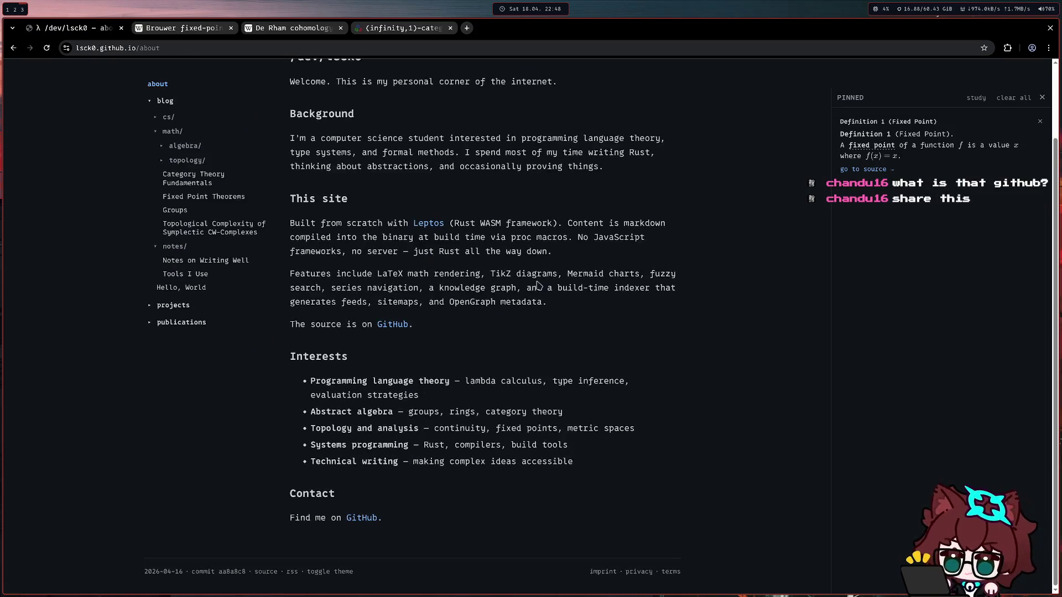
scroll(558, 127, up, 3)
click(562, 84)
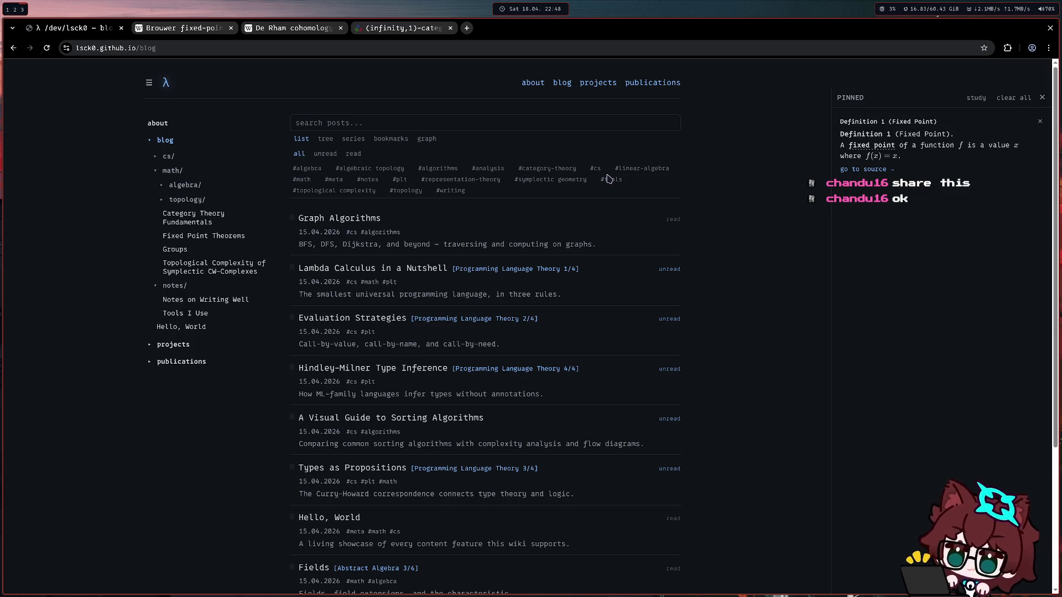
click(189, 219)
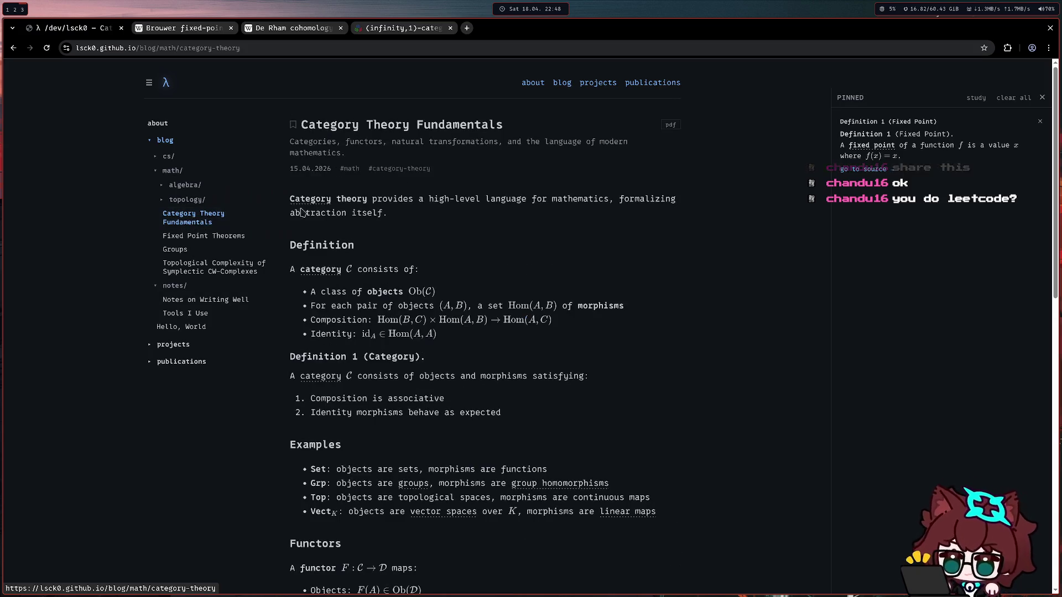
scroll(543, 384, down, 4)
scroll(543, 384, down, 4)
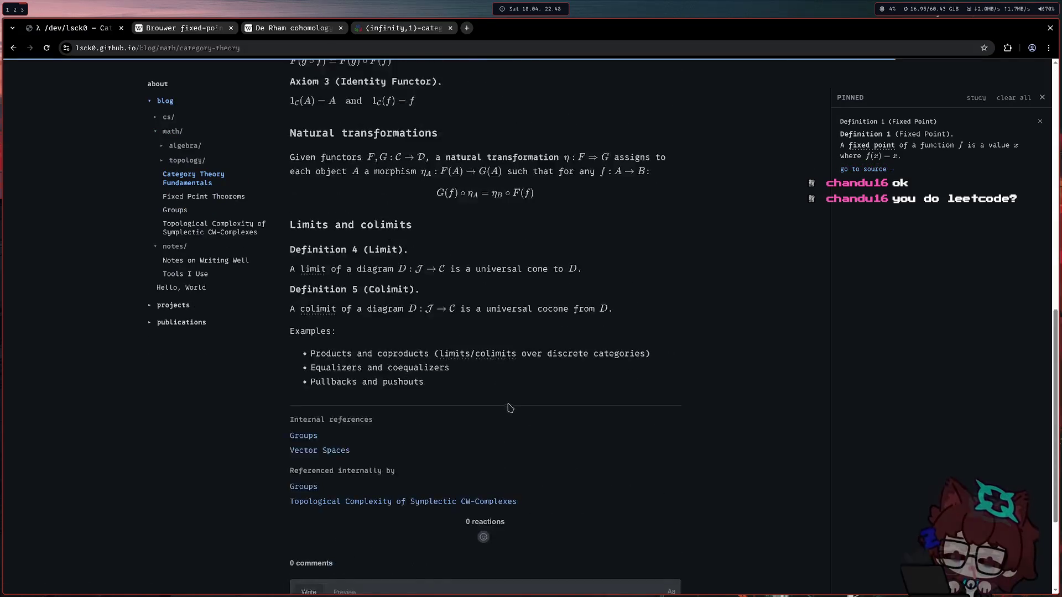
scroll(384, 400, up, 4)
scroll(390, 446, down, 2)
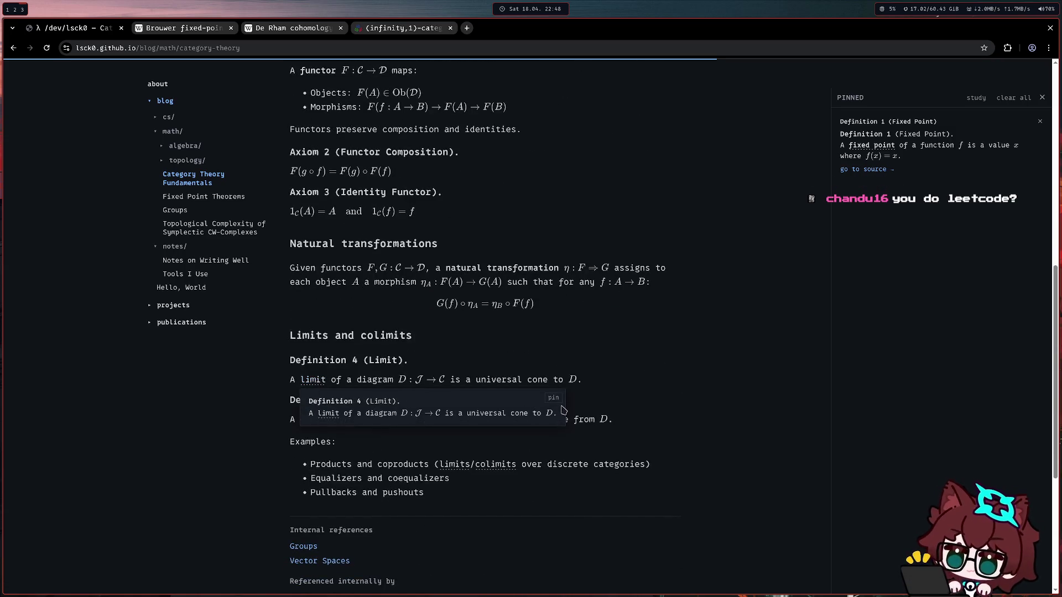
click(553, 400)
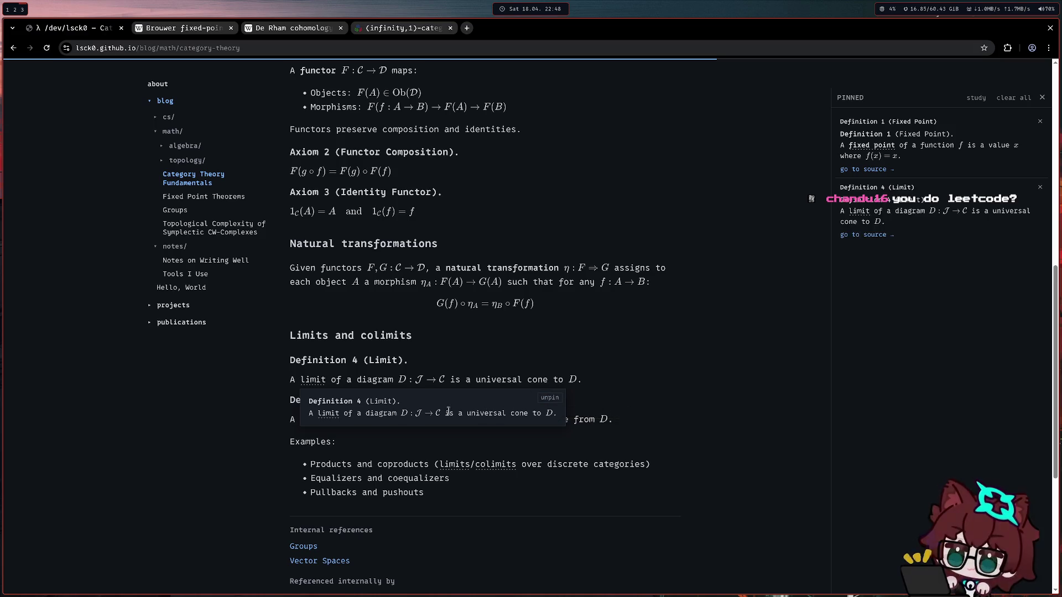
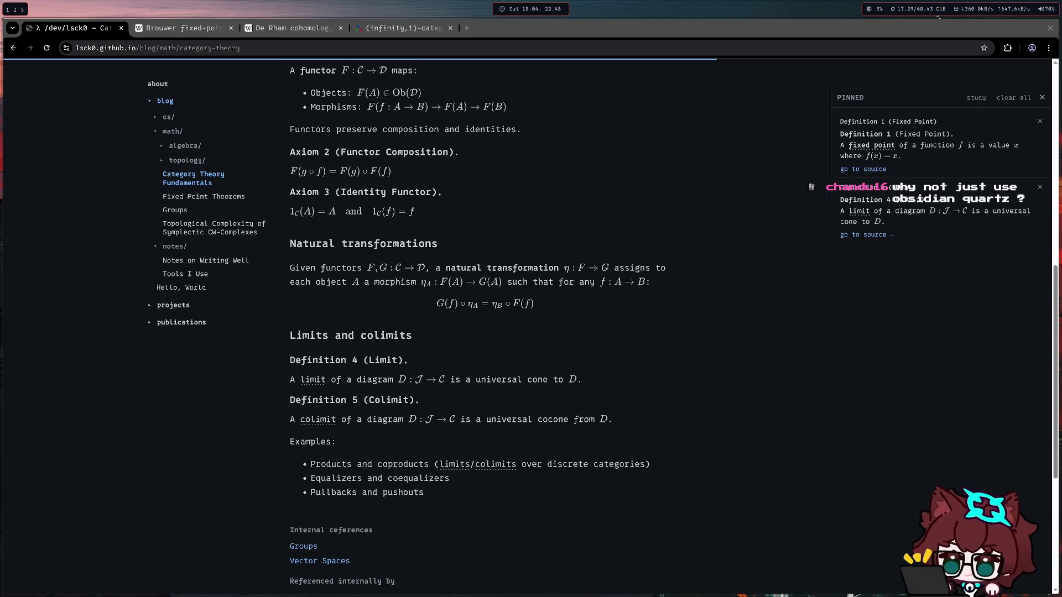
scroll(323, 349, up, 1)
scroll(324, 349, up, 3)
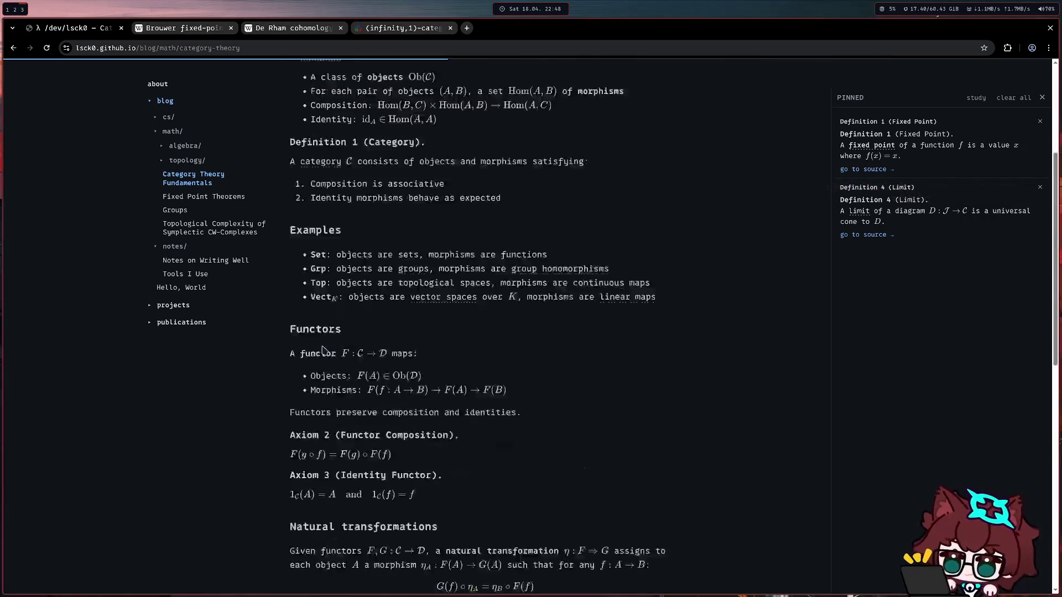
scroll(323, 349, up, 3)
- Visit the projects page, then open the Hello, World post from the notes section
click(256, 350)
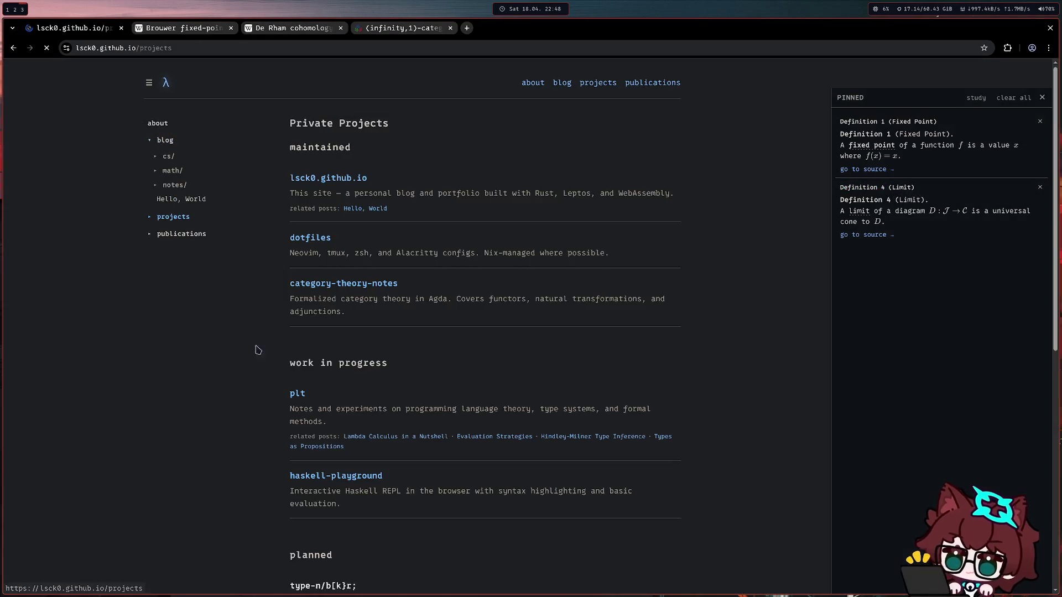
scroll(429, 296, down, 5)
scroll(353, 267, up, 5)
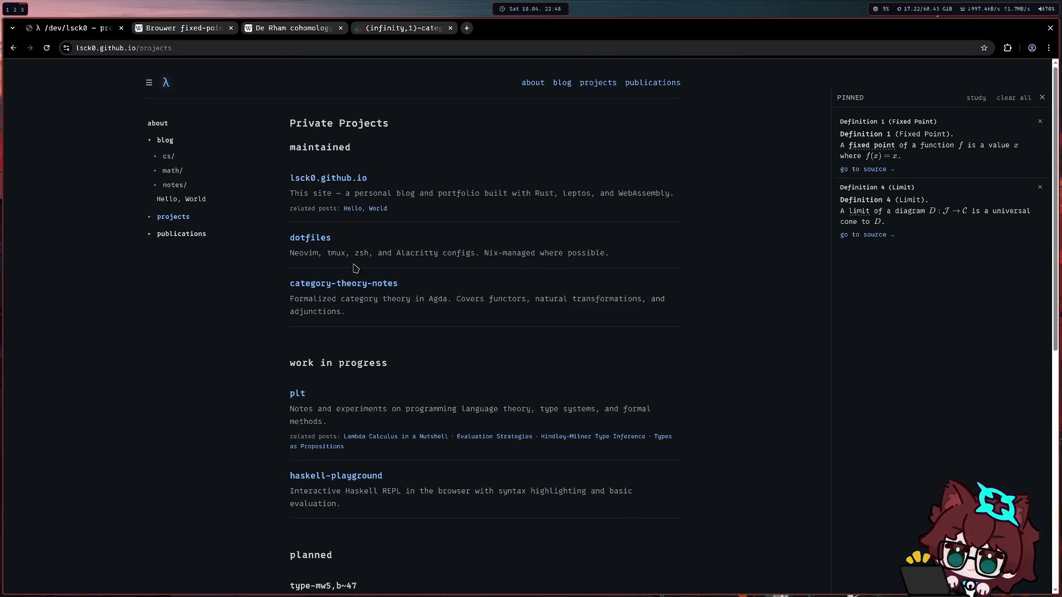
scroll(454, 343, down, 3)
scroll(598, 273, down, 3)
scroll(246, 251, up, 6)
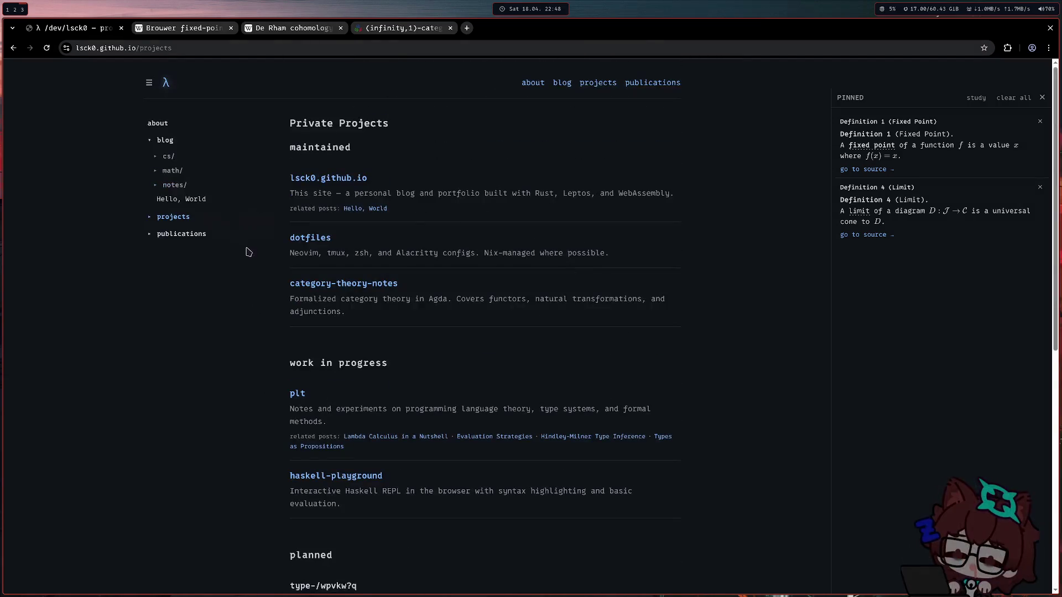
click(175, 184)
click(181, 227)
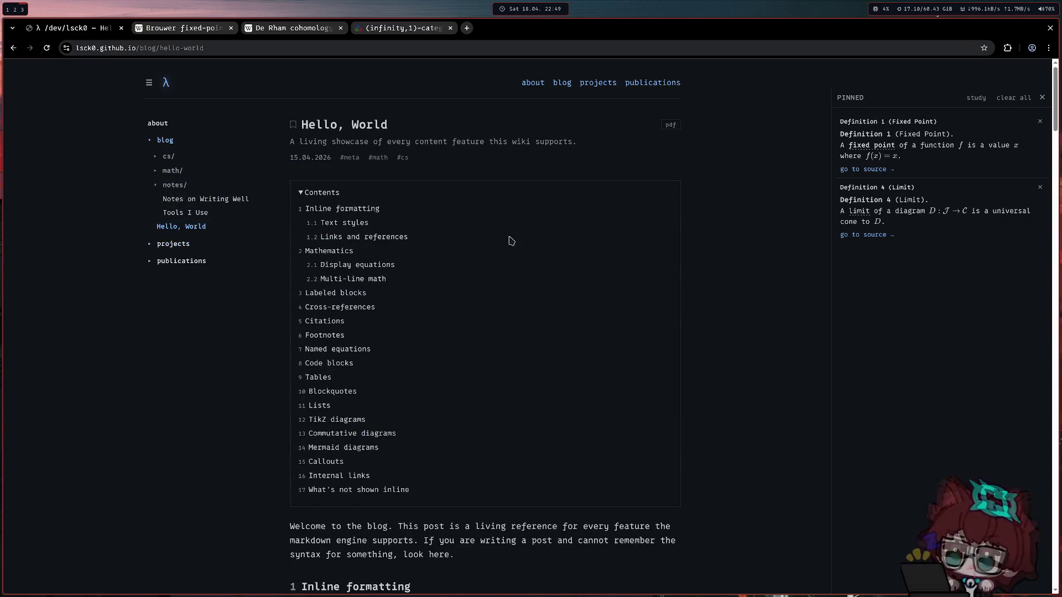
scroll(490, 166, down, 2)
scroll(494, 171, down, 5)
scroll(494, 171, down, 3)
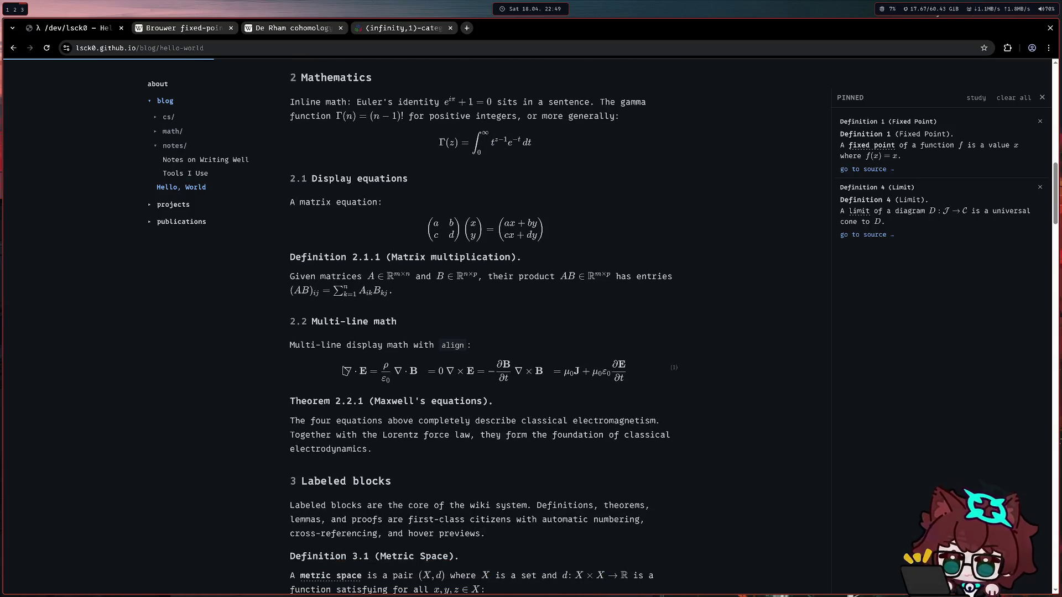
scroll(343, 371, down, 1)
scroll(352, 345, down, 6)
scroll(351, 346, down, 4)
scroll(398, 336, down, 3)
scroll(465, 324, down, 5)
scroll(518, 315, down, 2)
scroll(518, 315, down, 5)
scroll(681, 307, down, 4)
scroll(572, 343, down, 3)
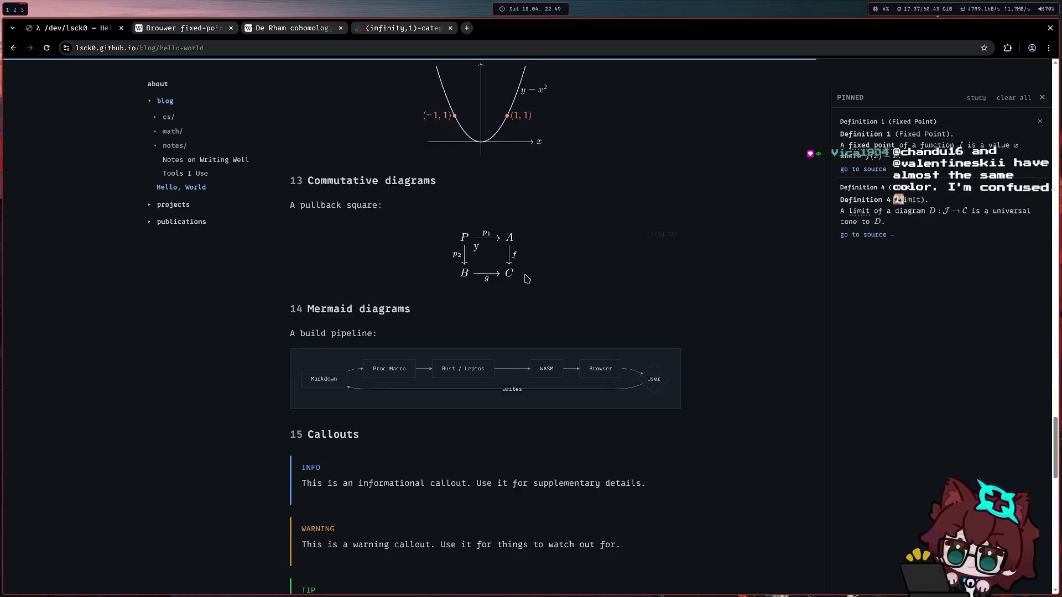
scroll(526, 280, down, 1)
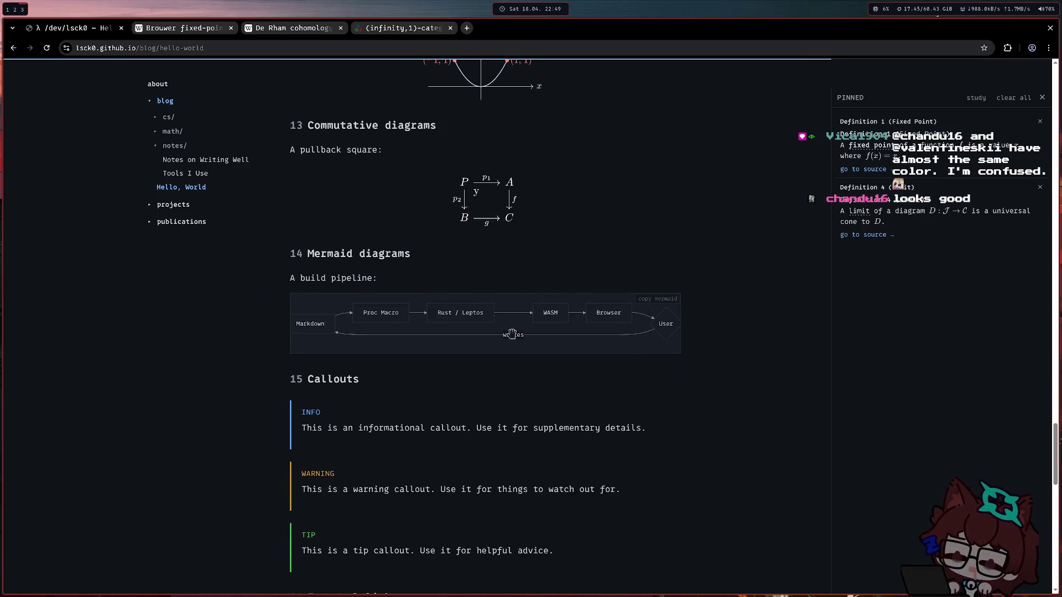
scroll(332, 241, up, 5)
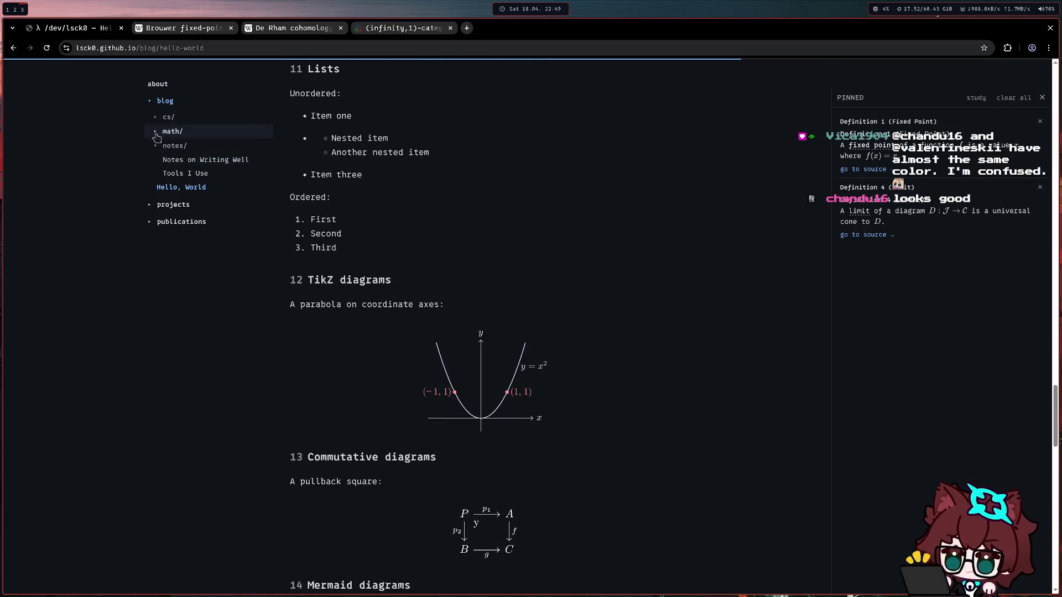
- Open the Topological Complexity of Symplectic CW-Complexes article from the math section
click(156, 133)
click(207, 224)
scroll(440, 237, down, 4)
scroll(415, 249, down, 1)
scroll(349, 266, down, 2)
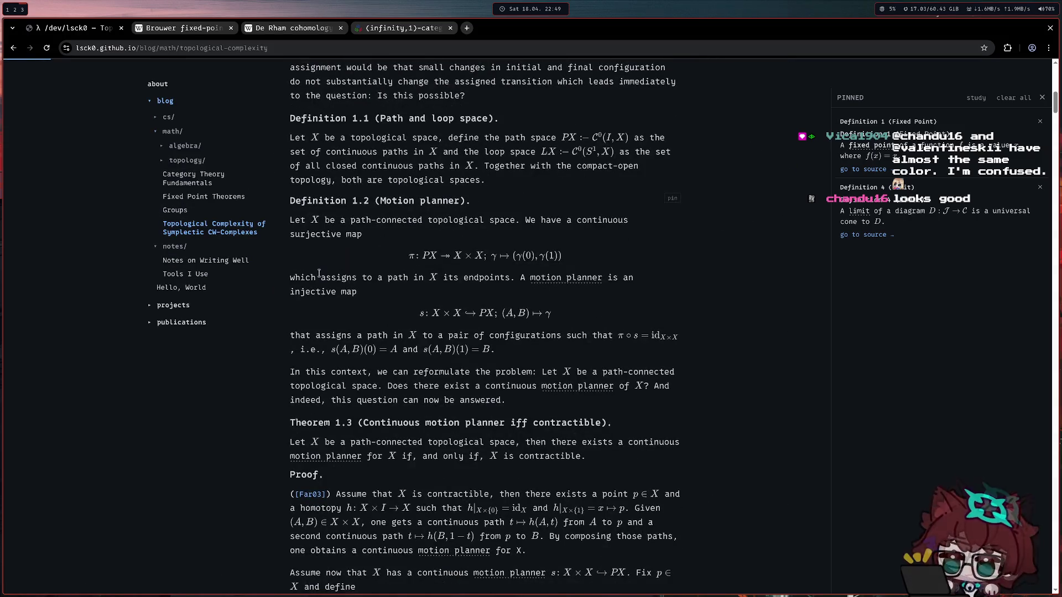
scroll(318, 274, up, 1)
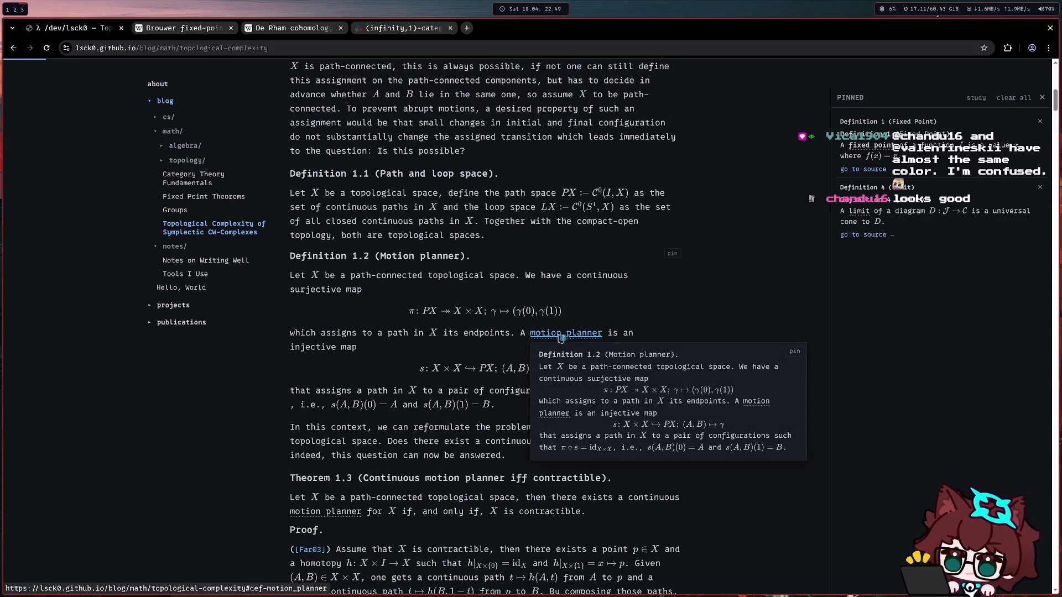
- Pin Definition 1.2 (Motion planner) and start the flashcard quiz over pinned definitions
mouse_move(382, 257)
mouse_down()
mouse_move(450, 257)
mouse_move(380, 257)
mouse_up()
click(455, 257)
click(380, 256)
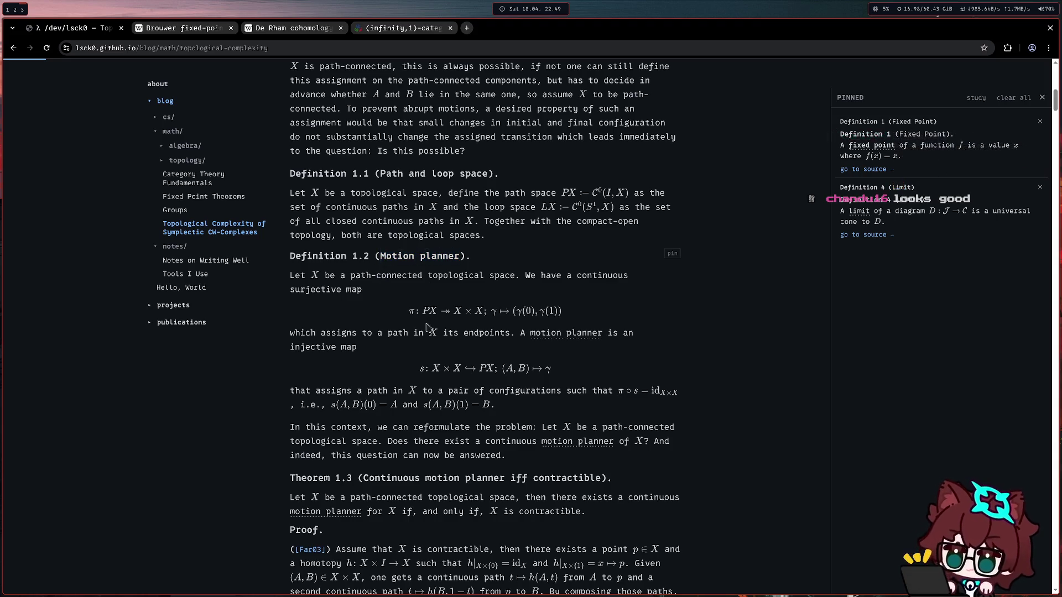
mouse_move(566, 332)
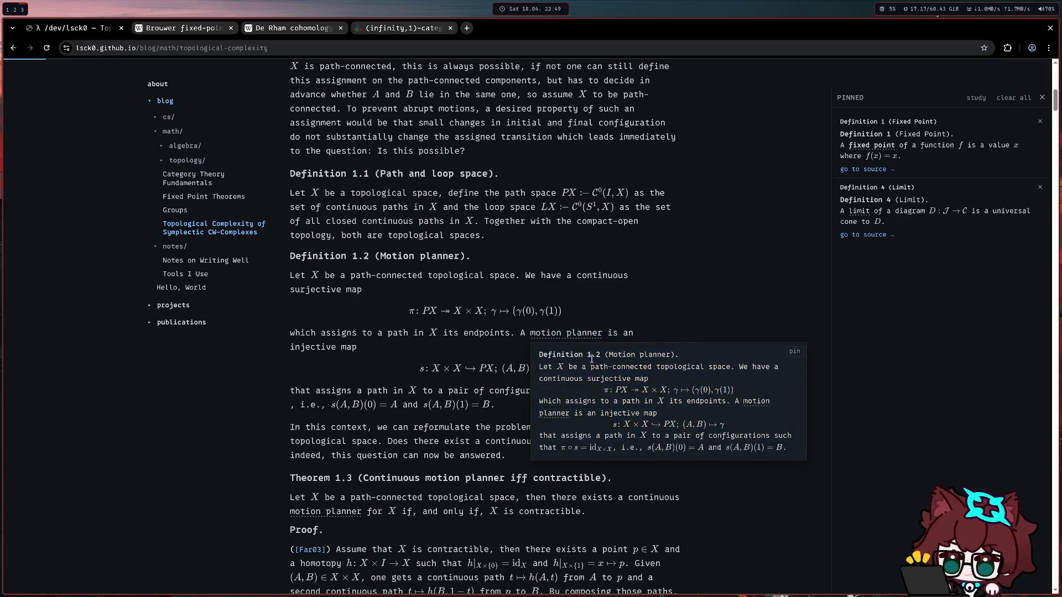
click(668, 254)
scroll(669, 257, down, 10)
scroll(669, 258, down, 10)
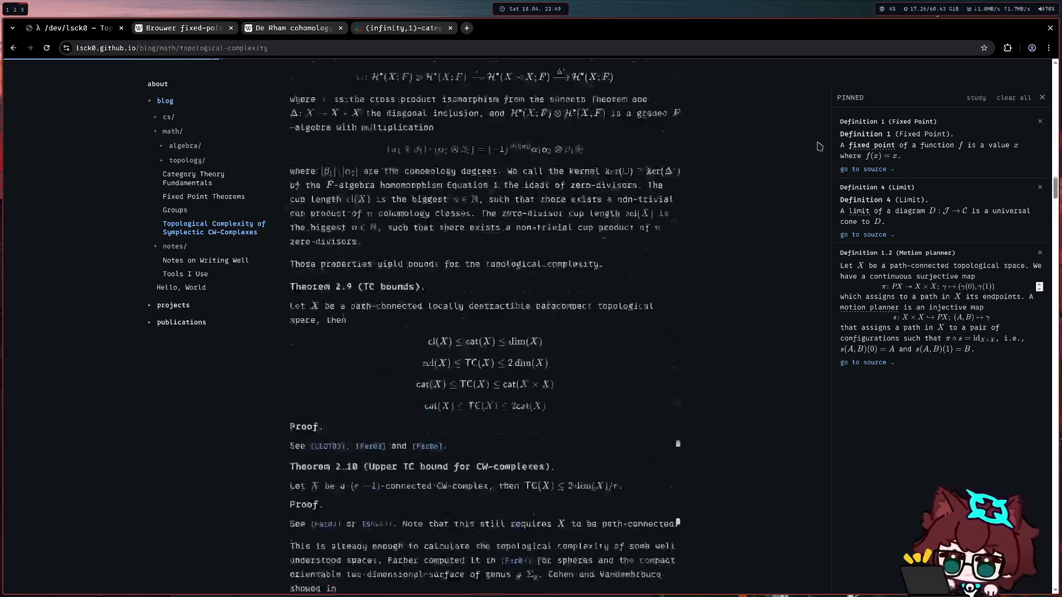
scroll(669, 257, down, 3)
drag(1056, 193, 1056, 575)
scroll(523, 521, up, 3)
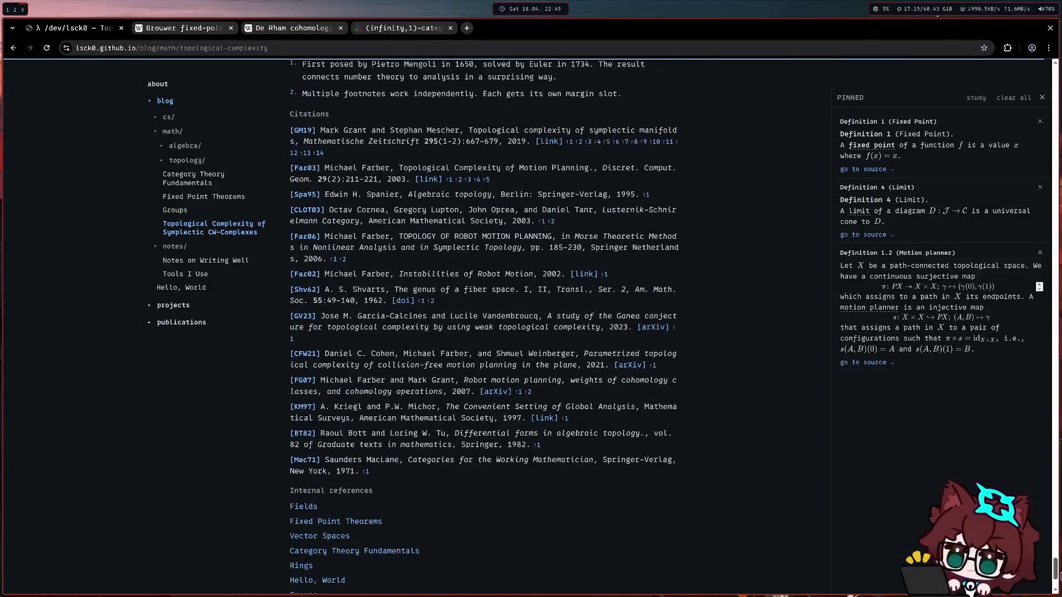
scroll(523, 521, down, 2)
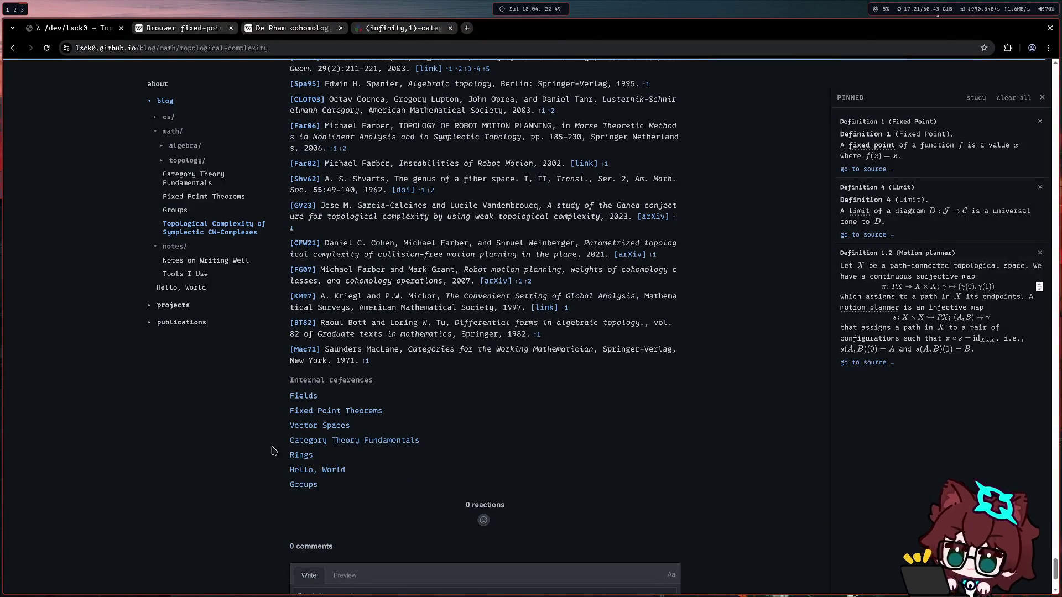
scroll(275, 451, up, 5)
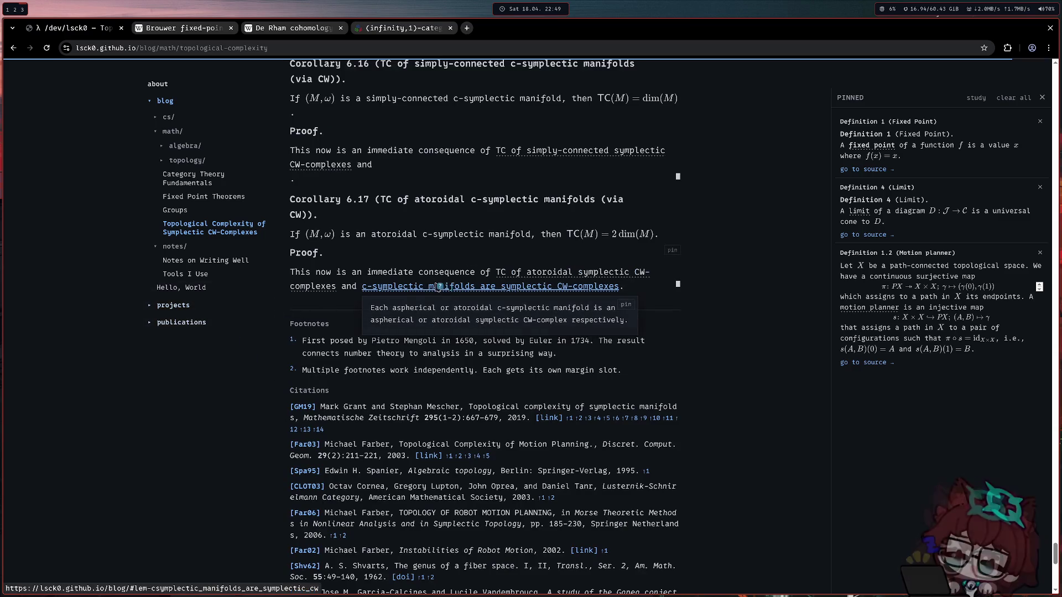
scroll(498, 299, down, 5)
click(977, 100)
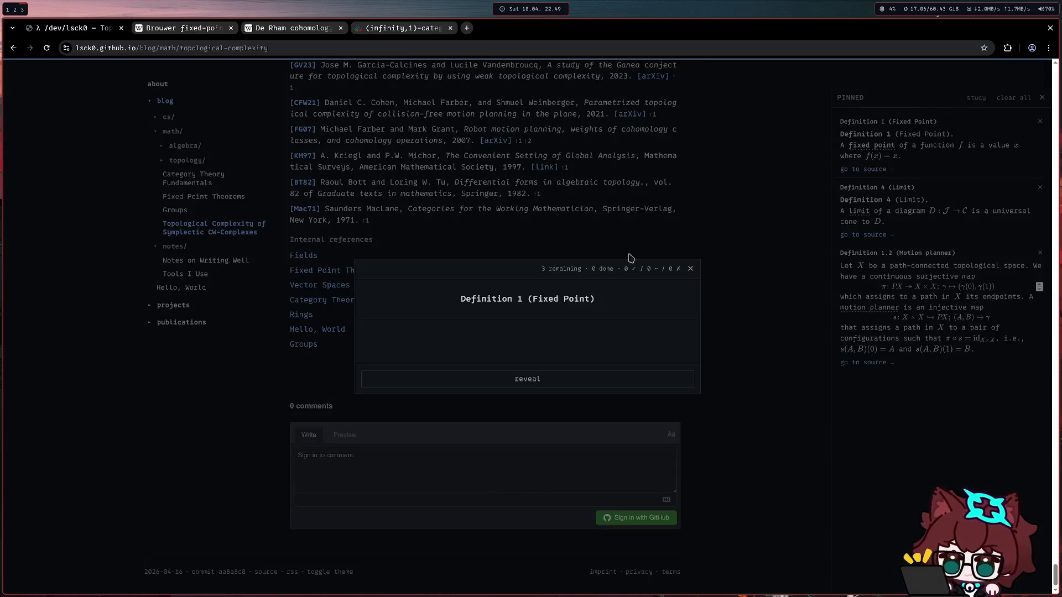
click(546, 388)
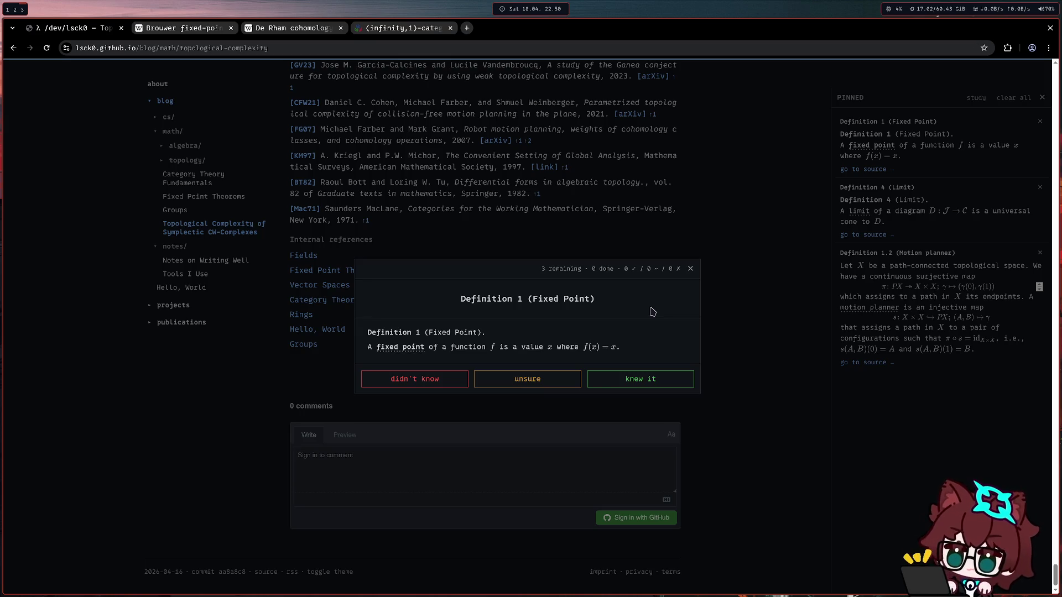
key(Escape)
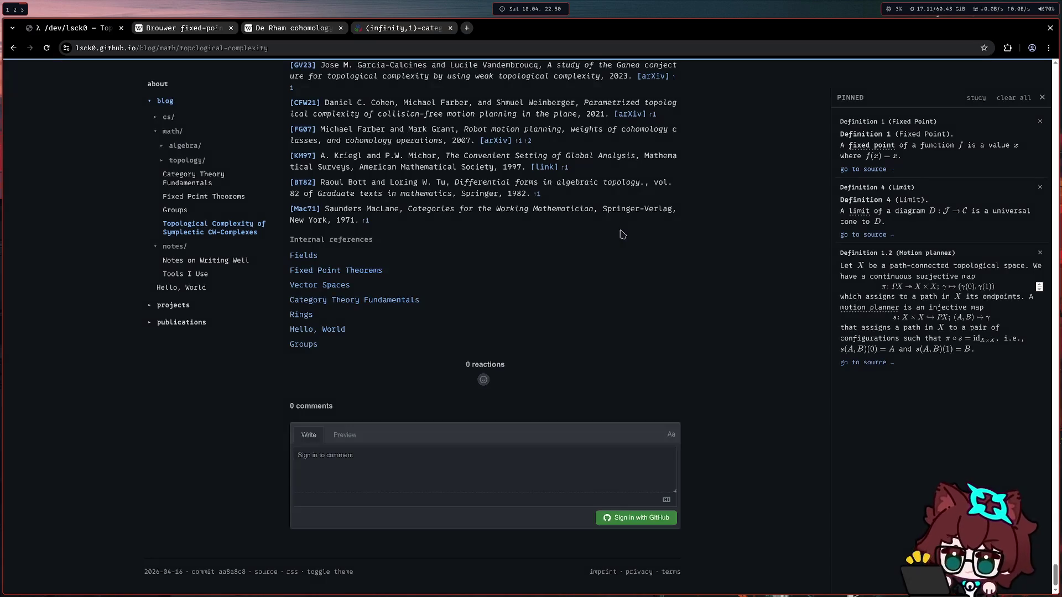
scroll(138, 397, up, 5)
scroll(138, 397, up, 5)
scroll(137, 397, up, 5)
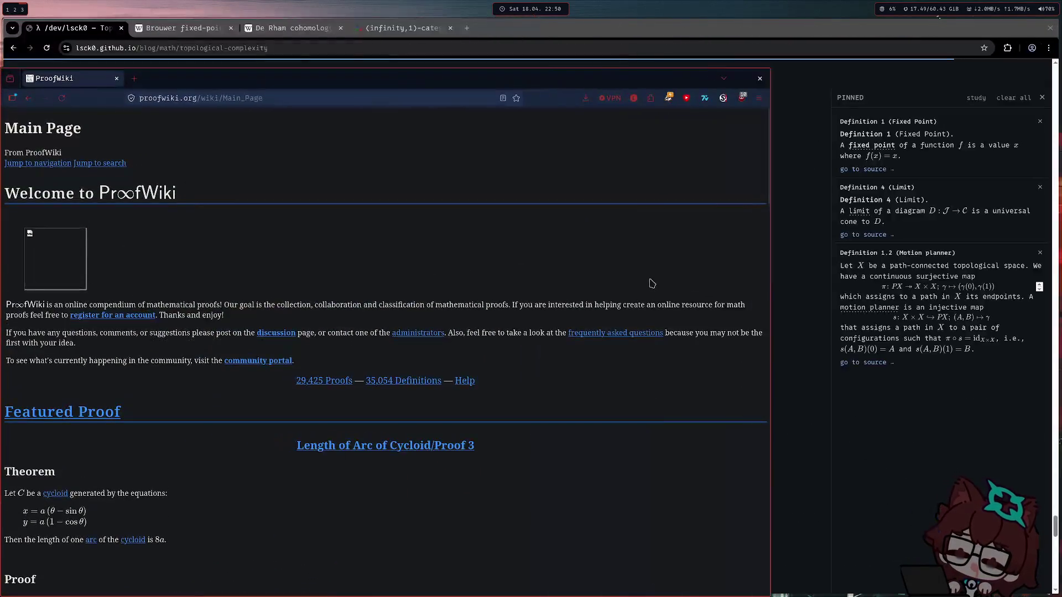
- Copy the ProofWiki address and load its main page in a new tab of the main browser
click(266, 99)
key(ctrl+c)
click(467, 27)
key(ctrl+v)
key(Return)
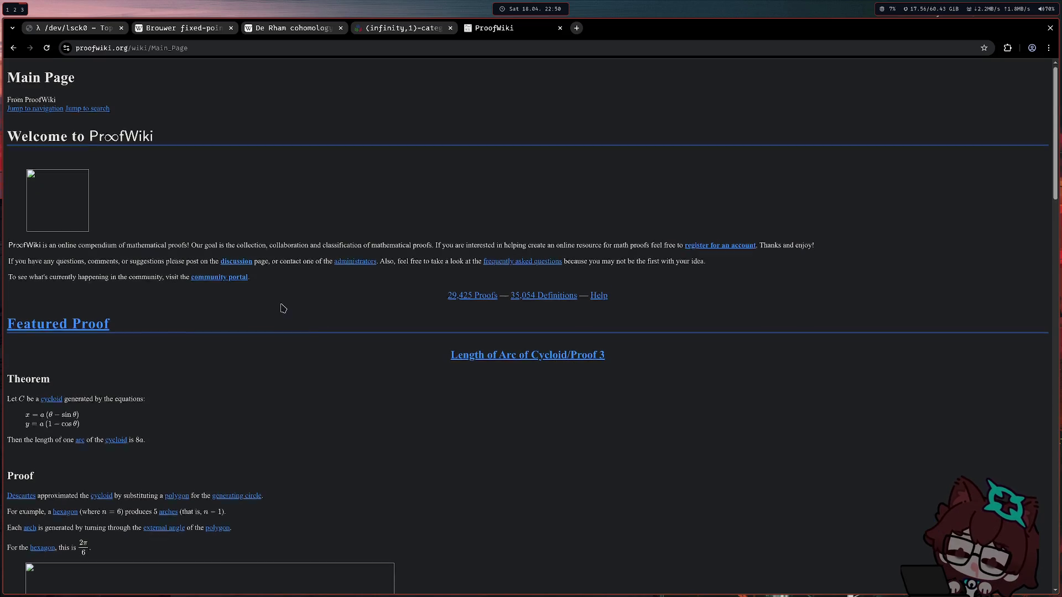
scroll(314, 311, down, 5)
scroll(314, 311, down, 3)
scroll(314, 311, down, 2)
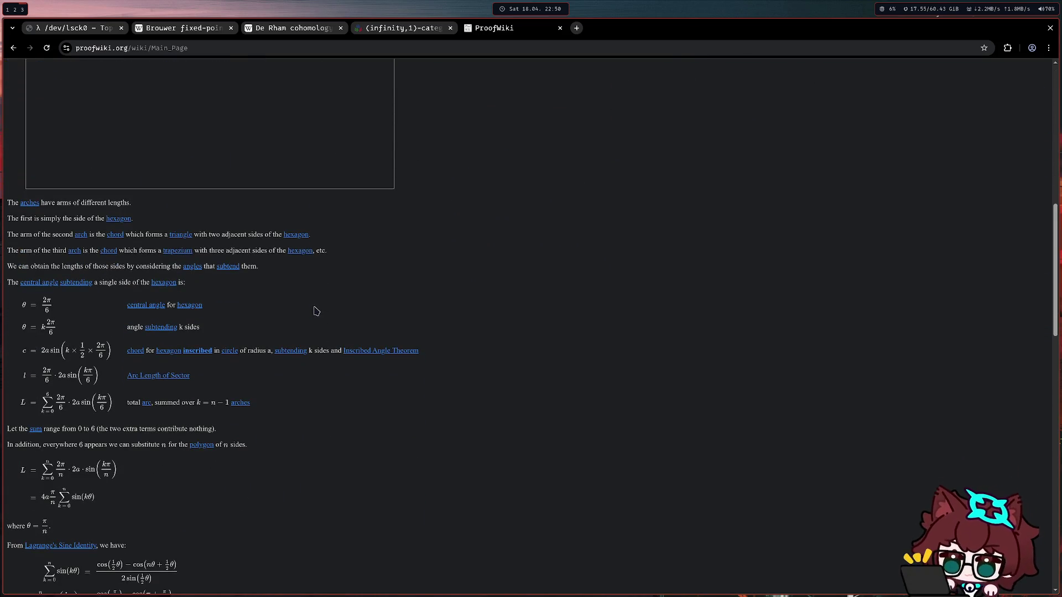
scroll(314, 311, down, 3)
scroll(332, 265, down, 4)
scroll(356, 261, up, 1)
scroll(356, 261, up, 4)
scroll(274, 315, up, 5)
scroll(274, 314, up, 4)
scroll(273, 315, up, 2)
mouse_move(111, 329)
mouse_down()
mouse_move(20, 330)
mouse_move(214, 449)
mouse_up()
click(214, 449)
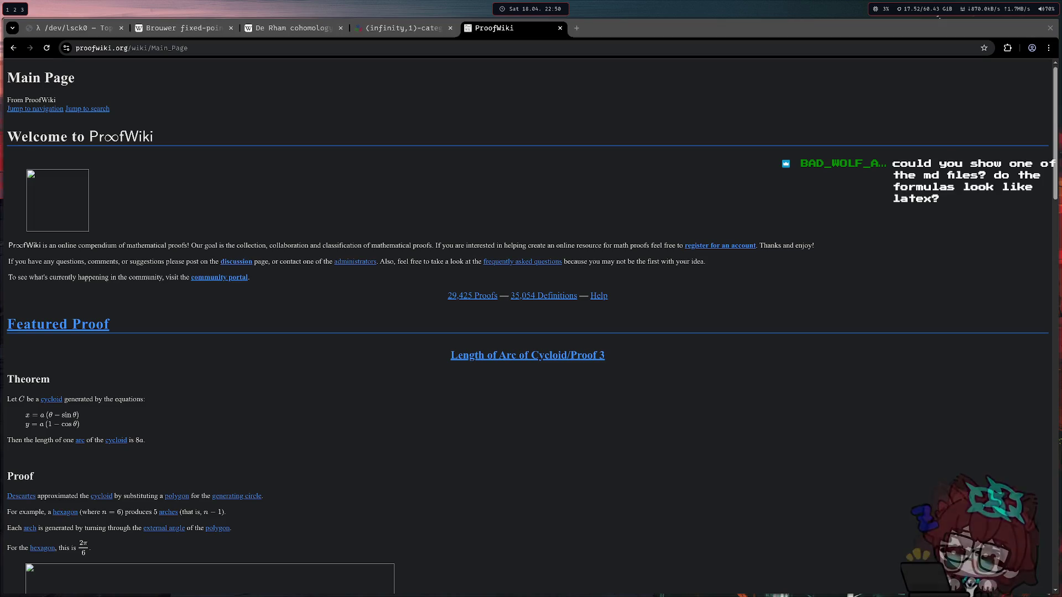
- Launch Neovim in the lsck0.github.io project session via tms, floated over the browser
key(super+Return)
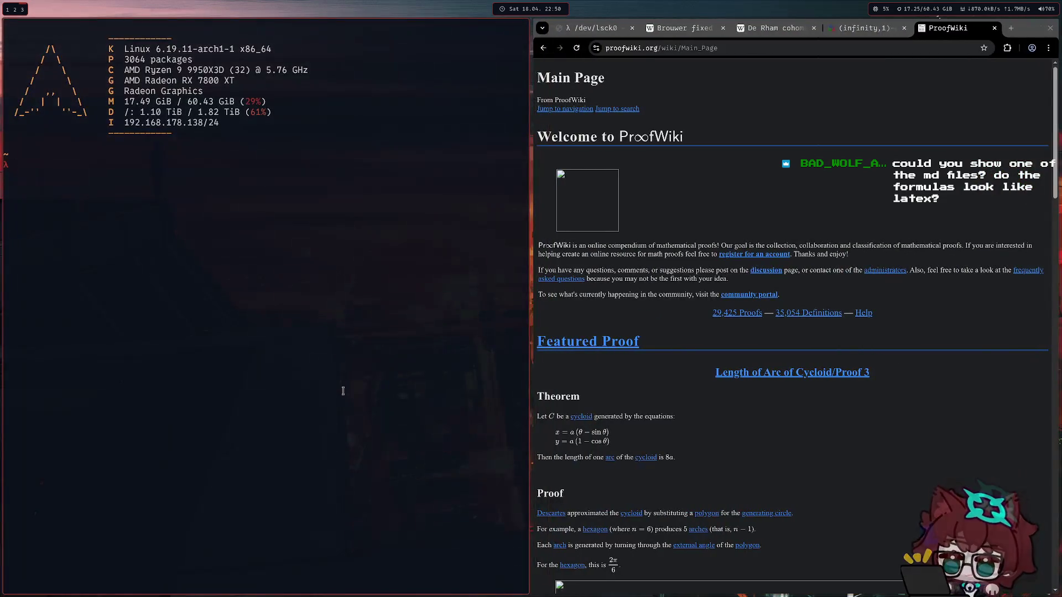
text(tmns)
key(Return)
text(ls)
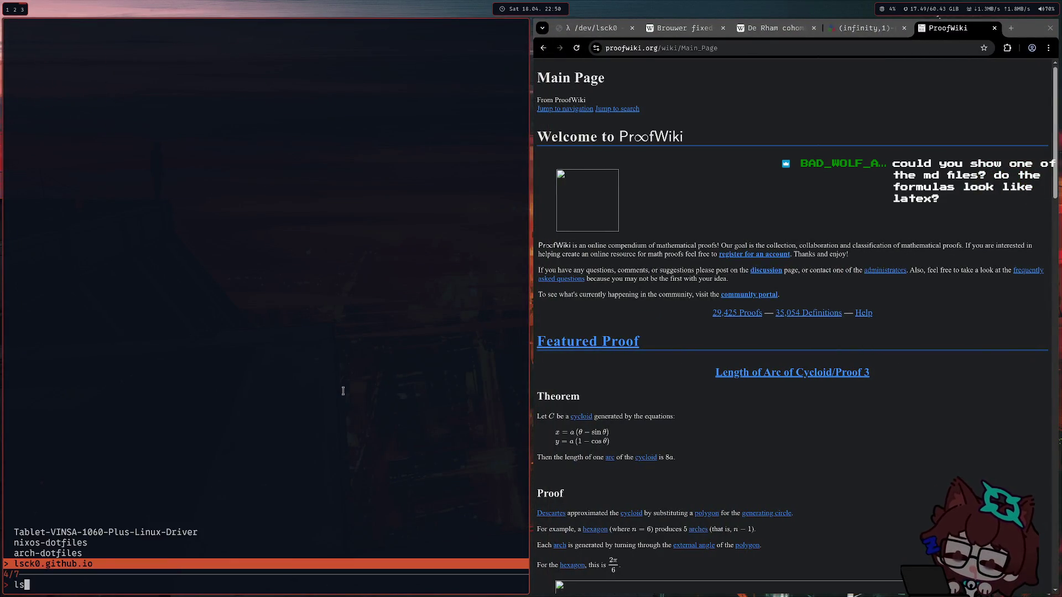
key(Return)
text(nvim)
key(Return)
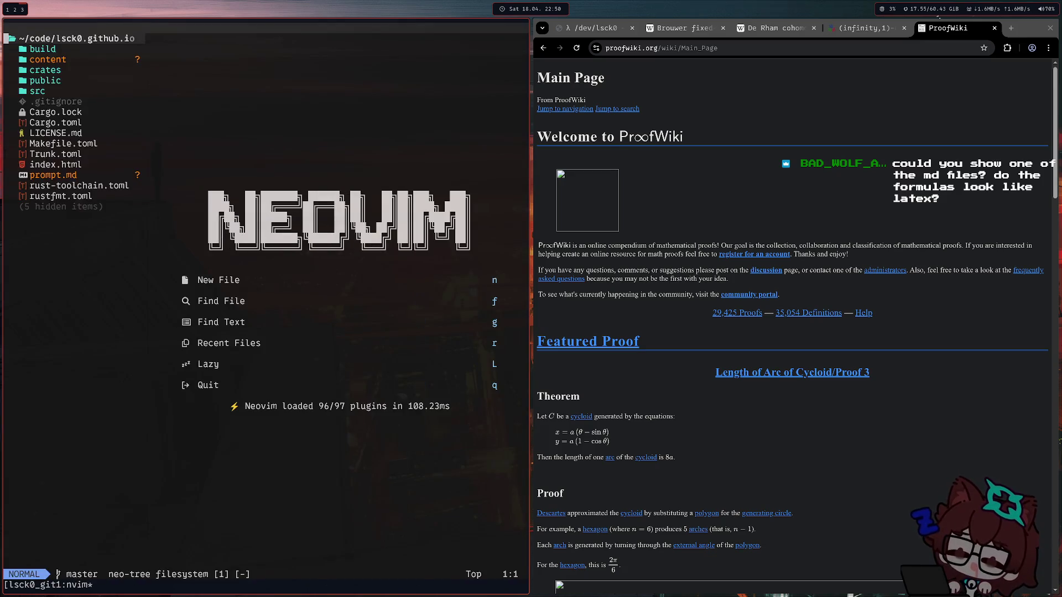
key(super+v)
- Expand content, posts and wiki in the file tree, then hide the editor to reveal ProofWiki
double_click(40, 138)
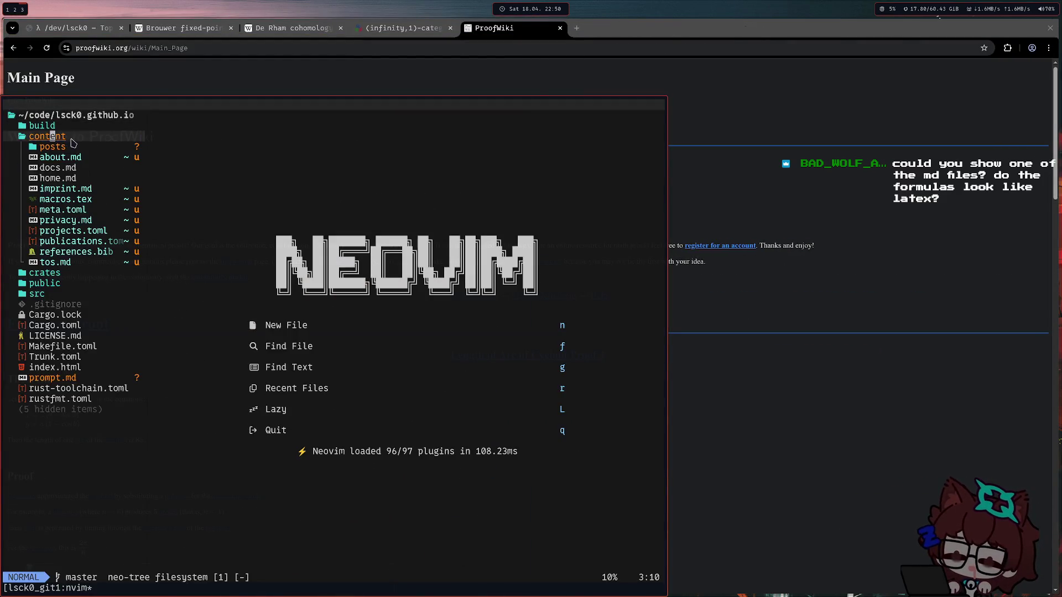
double_click(74, 148)
double_click(75, 158)
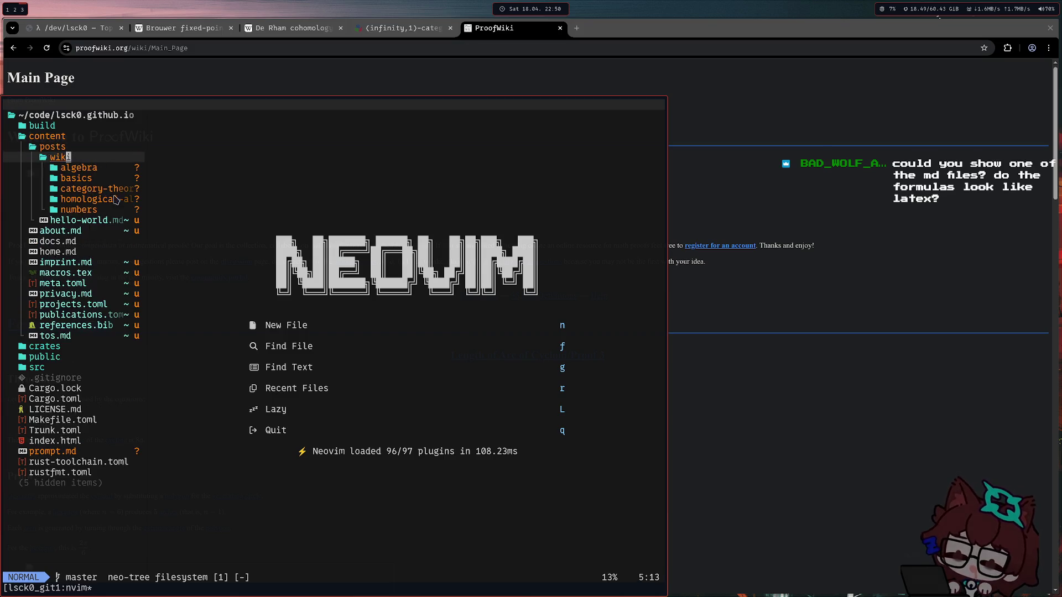
key(super+s)
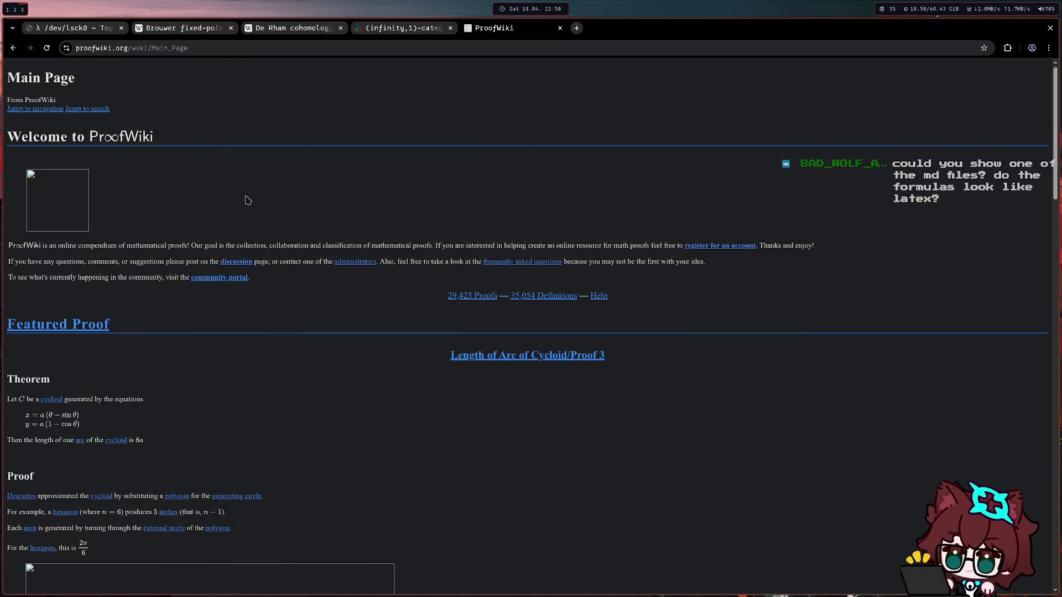
- Load github.com/lsck0 in a new tab, open the lsck0.github.io repository, and return to ProofWiki
click(576, 28)
text(github.com/lsck0)
key(Return)
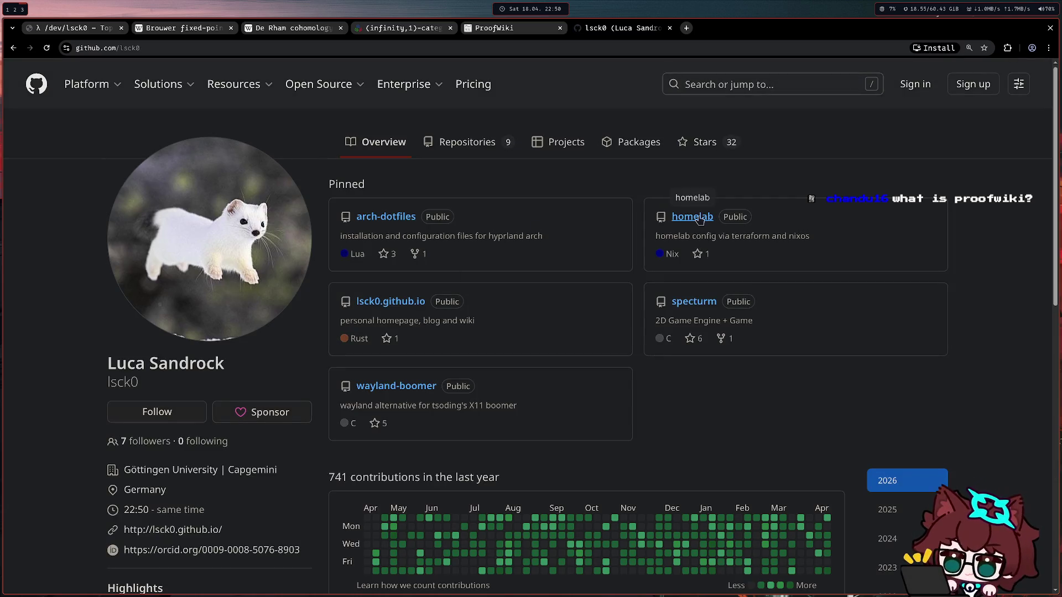
click(397, 301)
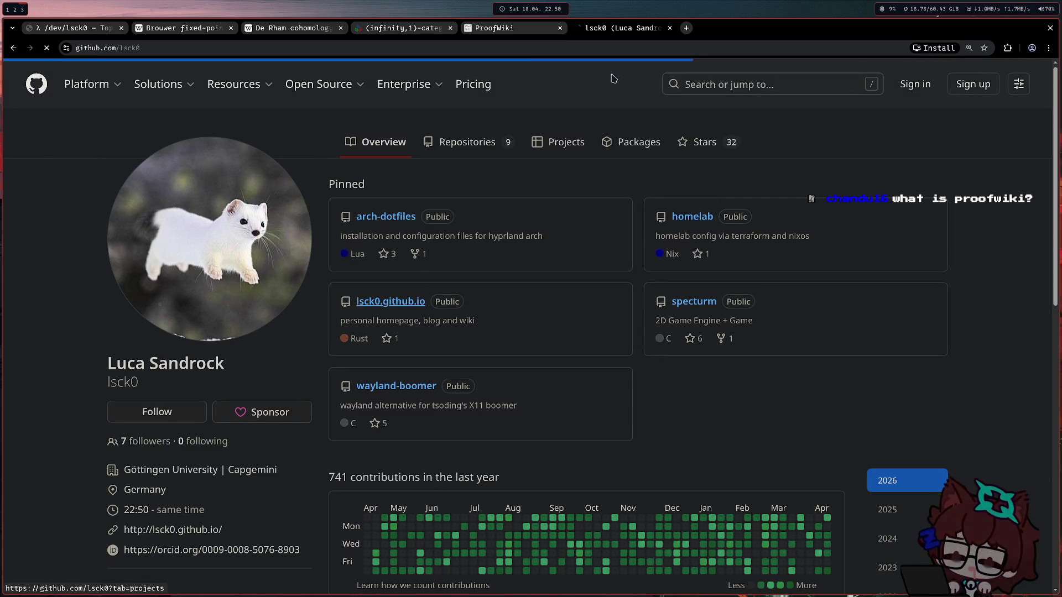
key(ctrl+shift+Tab)
scroll(230, 250, down, 4)
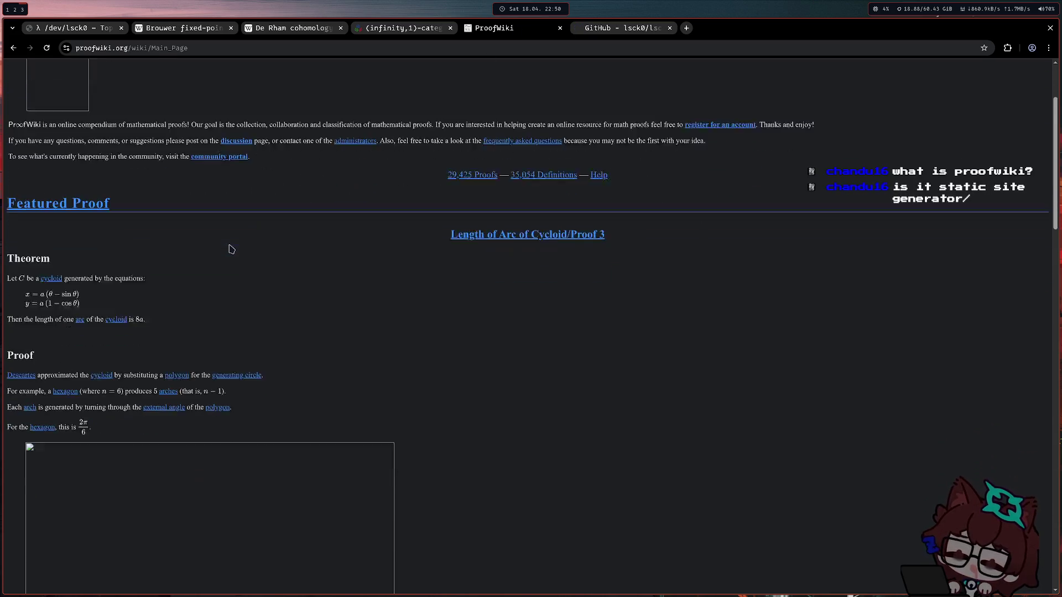
scroll(231, 249, down, 3)
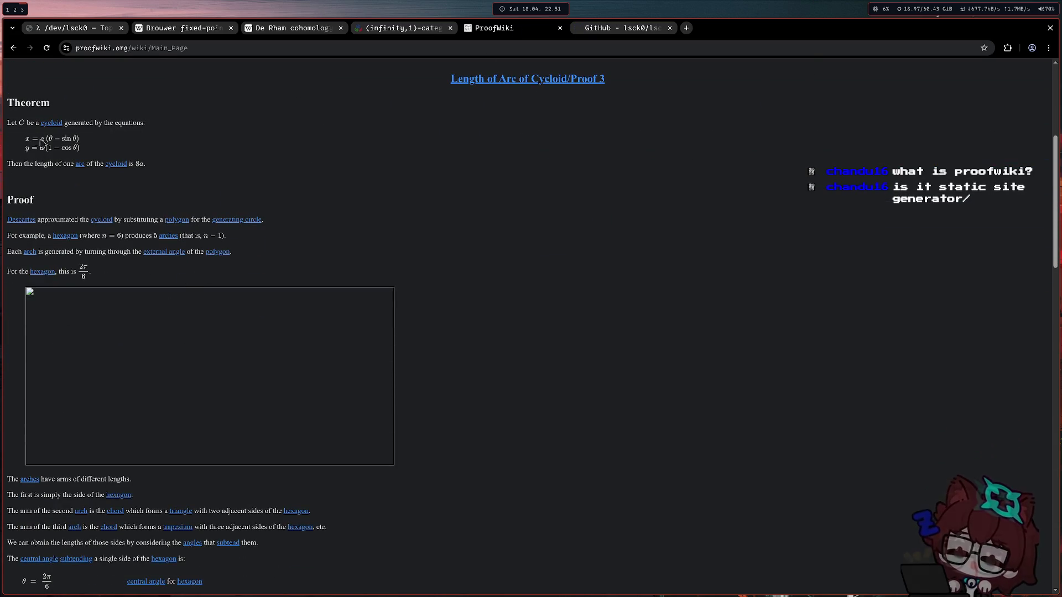
scroll(87, 163, up, 4)
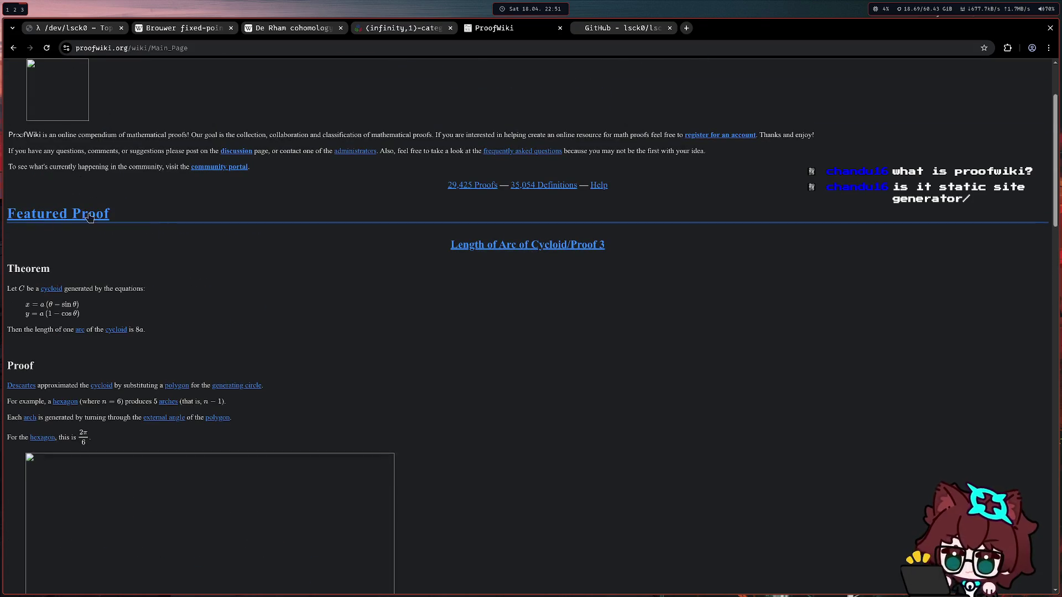
scroll(232, 261, down, 5)
scroll(157, 240, up, 2)
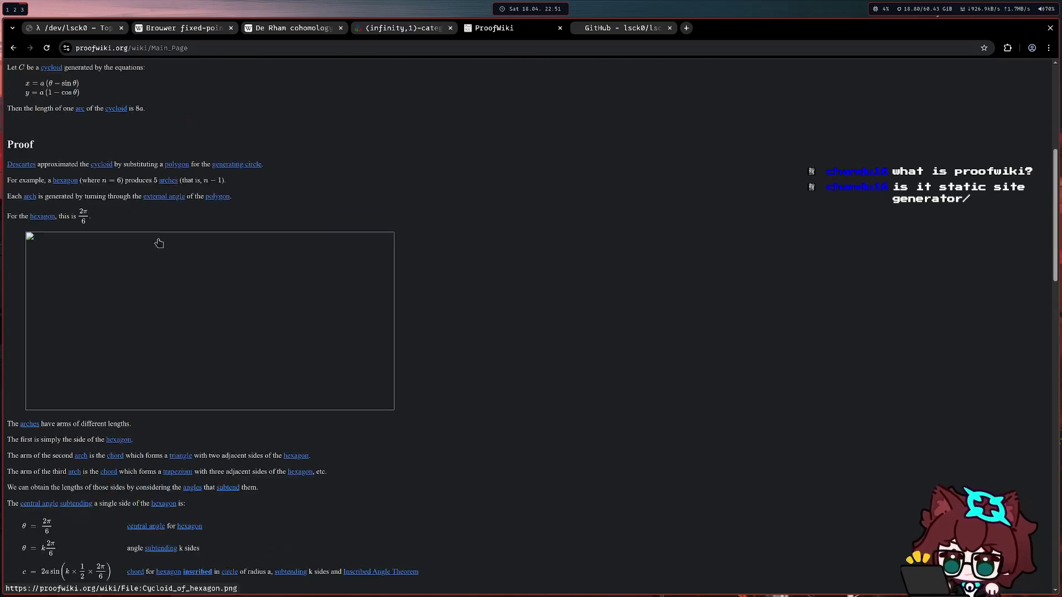
scroll(325, 265, up, 3)
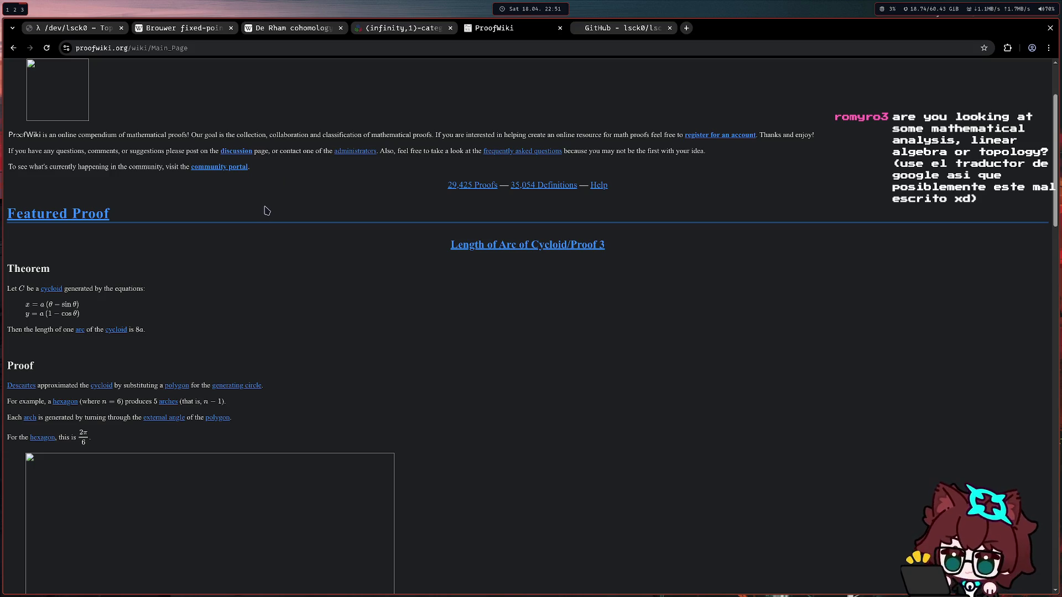
- Switch from ProofWiki's featured proof to the site's GitHub repository tab
click(617, 30)
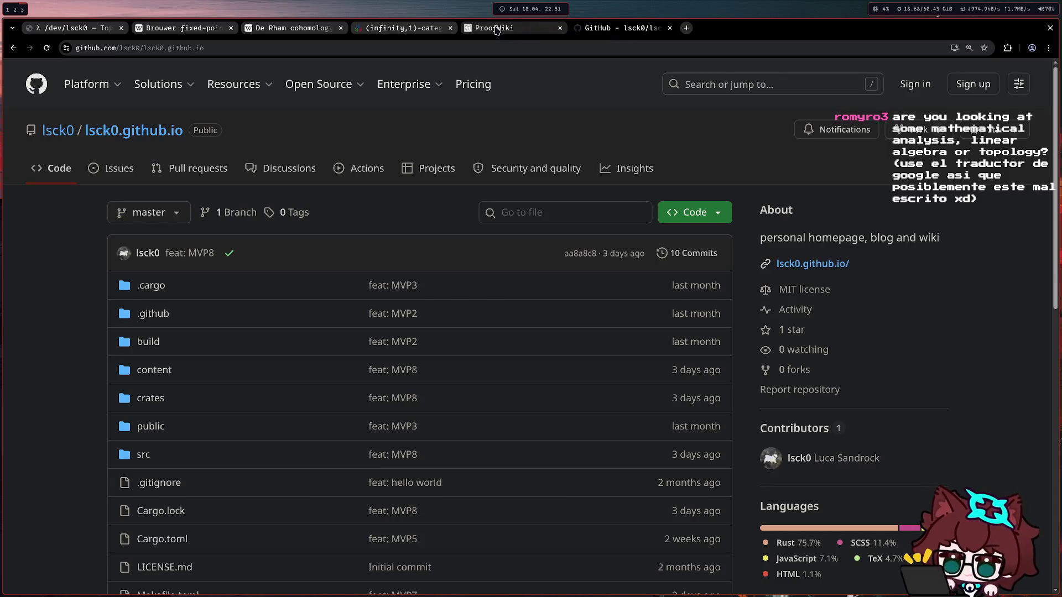
scroll(531, 332, down, 1)
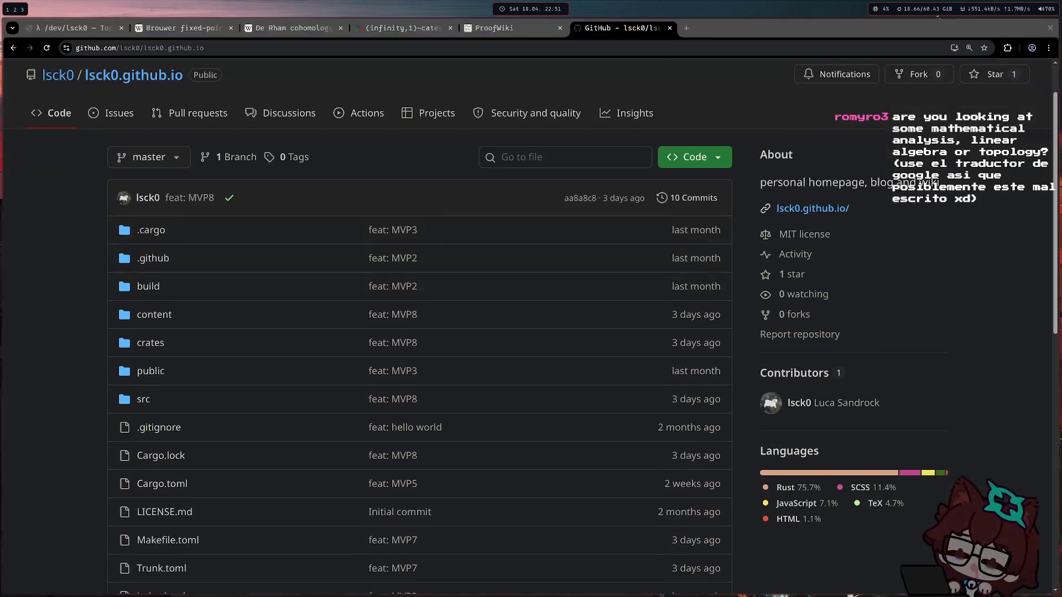
scroll(351, 403, down, 2)
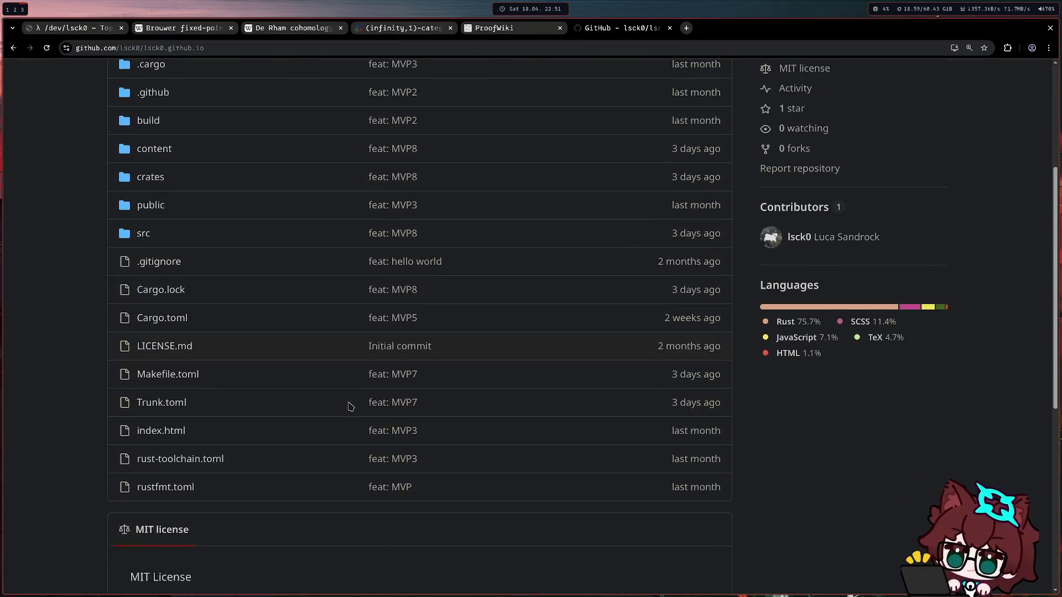
scroll(394, 411, up, 1)
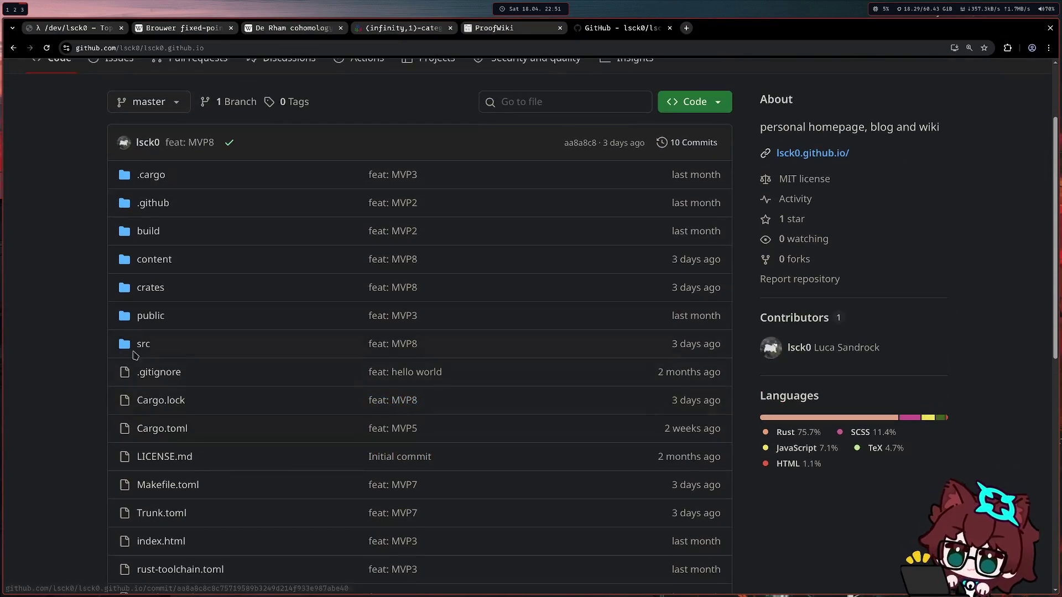
- Navigate content > posts > math in the repository and open topological-complexity.md
click(150, 287)
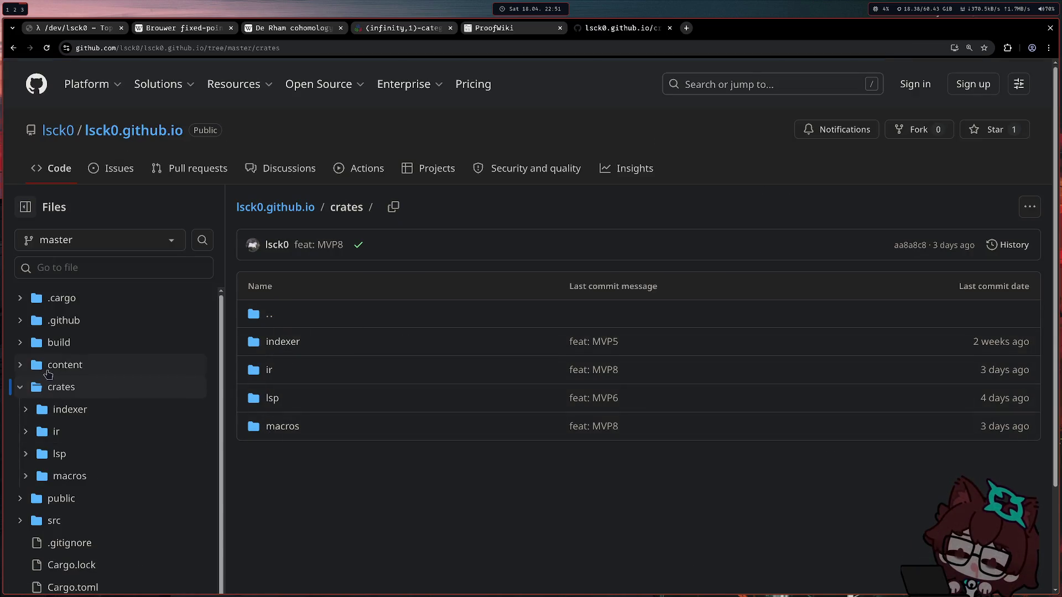
click(20, 364)
scroll(118, 332, down, 1)
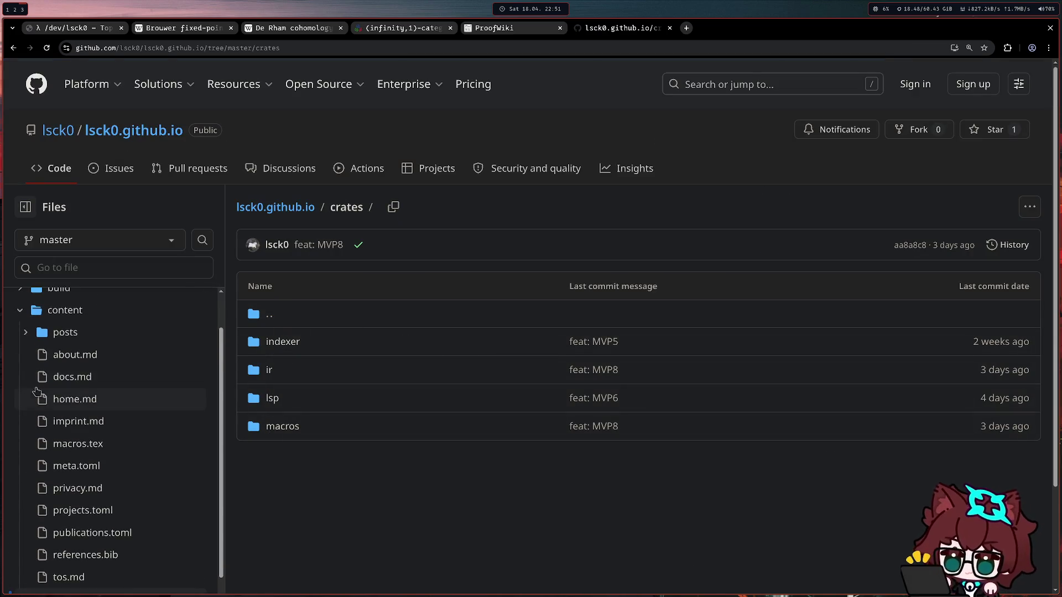
click(24, 332)
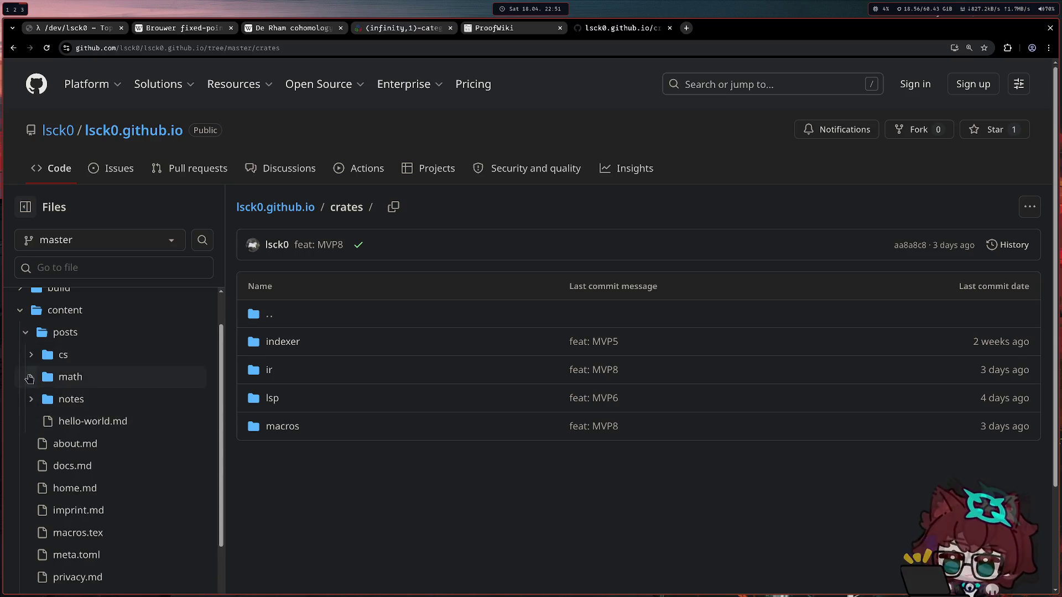
click(29, 379)
scroll(195, 369, down, 1)
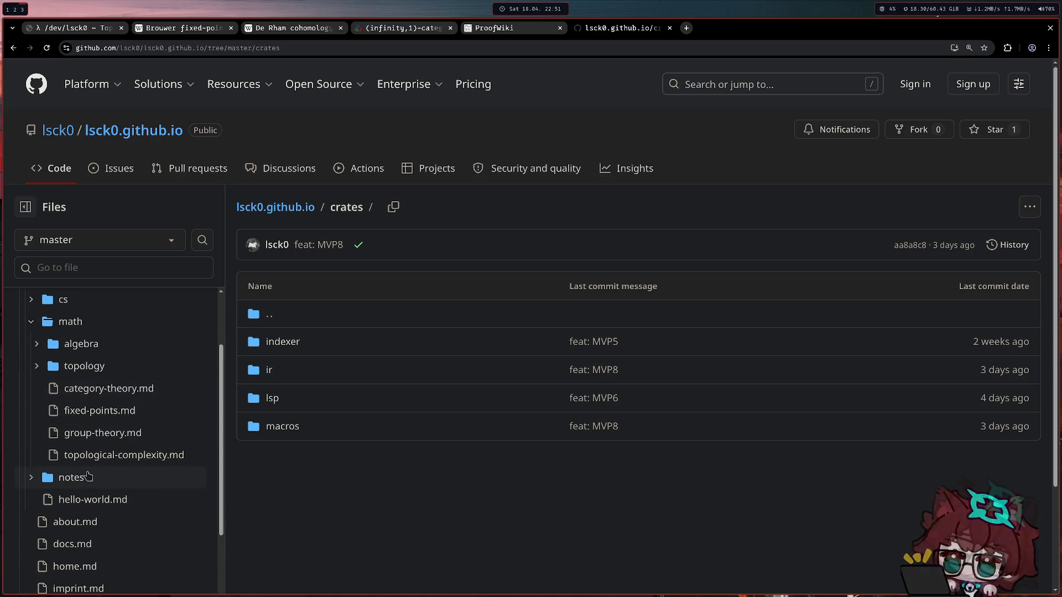
click(89, 460)
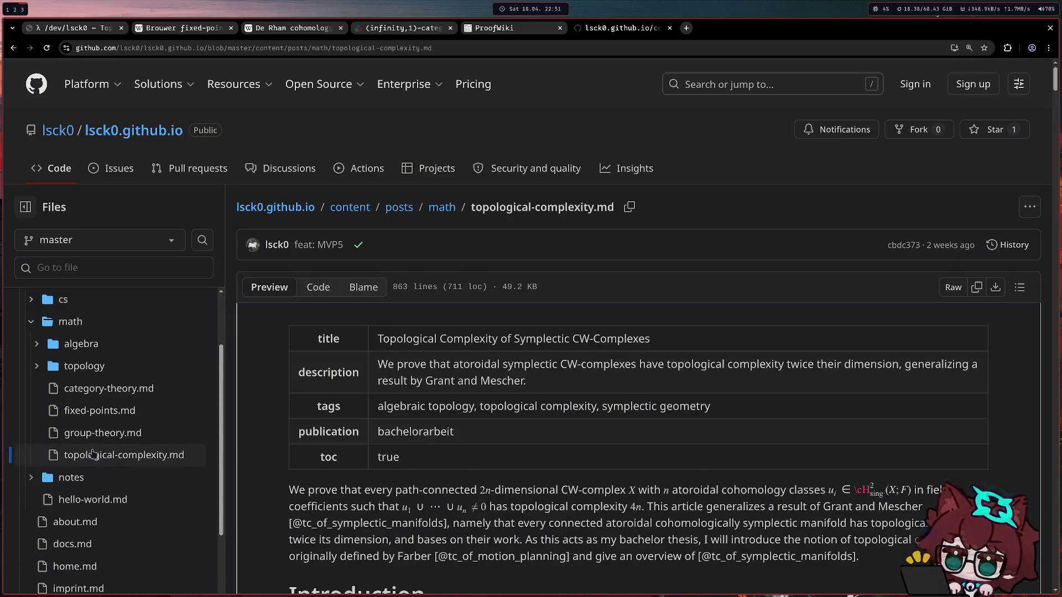
- View the post's raw markdown source and adjust the text zoom for readability
click(953, 287)
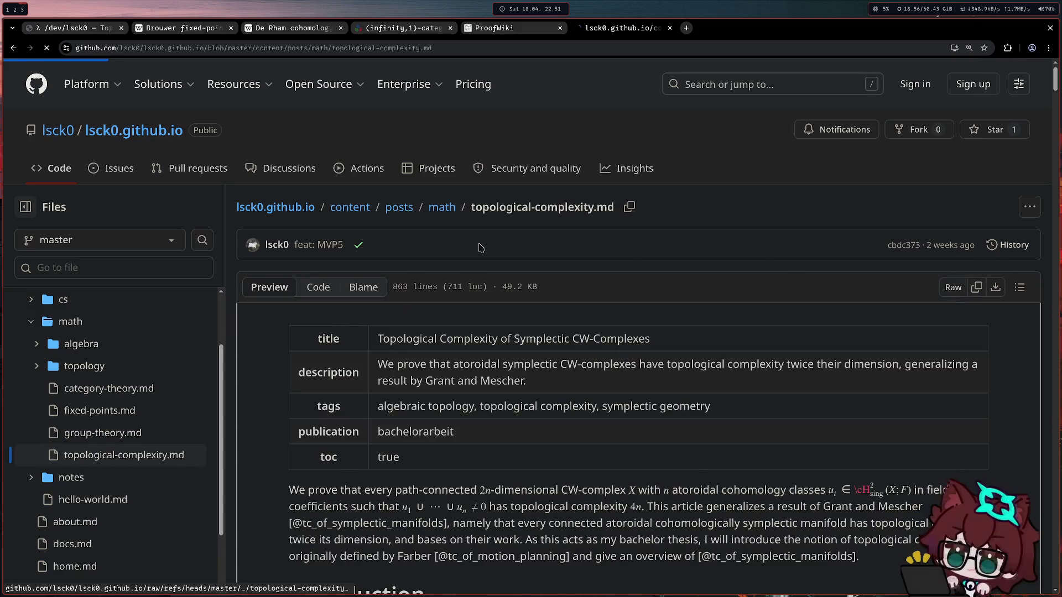
key(ctrl+plus)
key(ctrl+plus)
key(ctrl+plus)
key(ctrl+plus)
key(ctrl+plus)
key(ctrl+minus)
key(ctrl+minus)
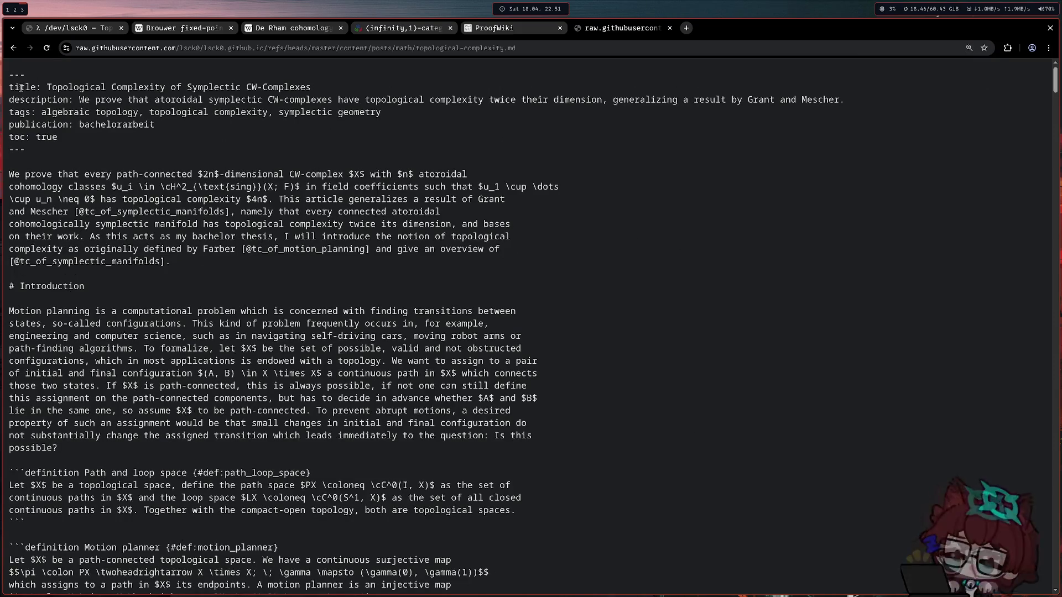
- Highlight the front matter, abstract lines, Path and loop space heading and its {#def:path_loop_space} anchor in the raw source
drag(66, 142, 8, 84)
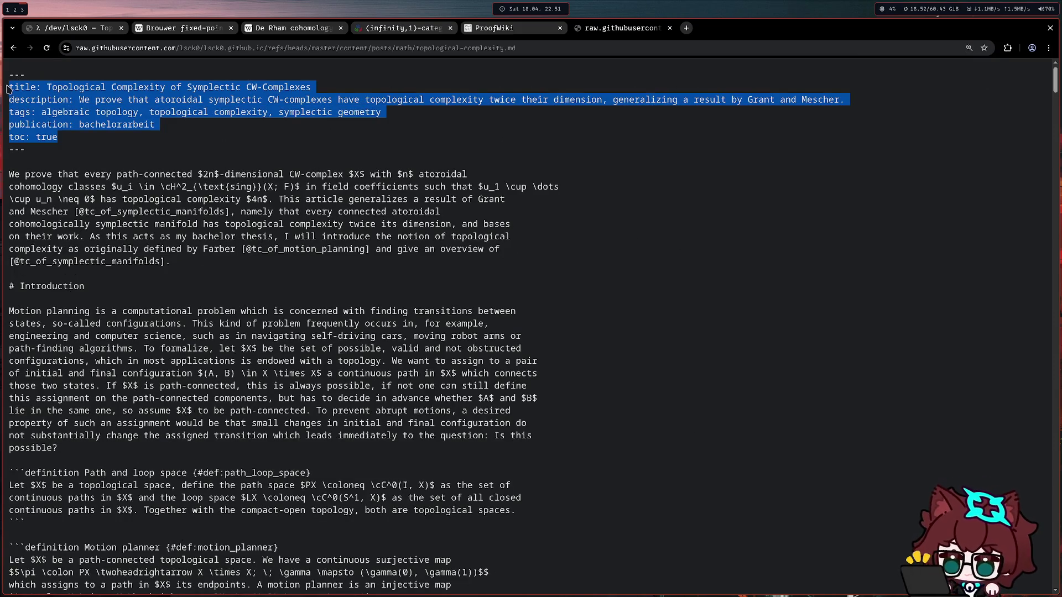
click(63, 172)
drag(59, 184, 83, 199)
click(242, 211)
drag(189, 187, 202, 199)
click(202, 200)
scroll(201, 200, down, 4)
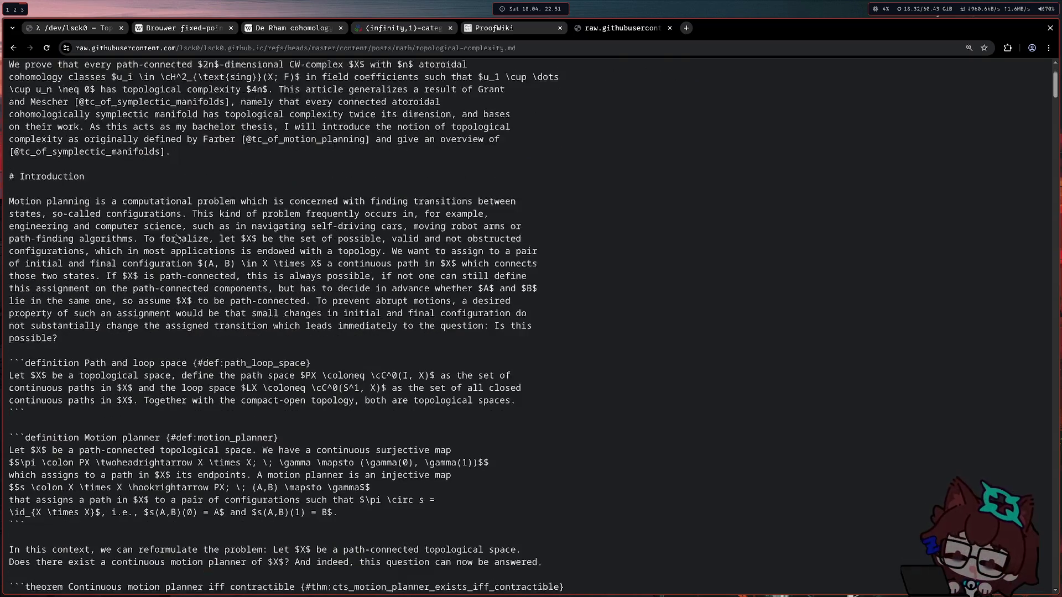
drag(33, 308, 173, 307)
click(190, 306)
drag(311, 307, 192, 307)
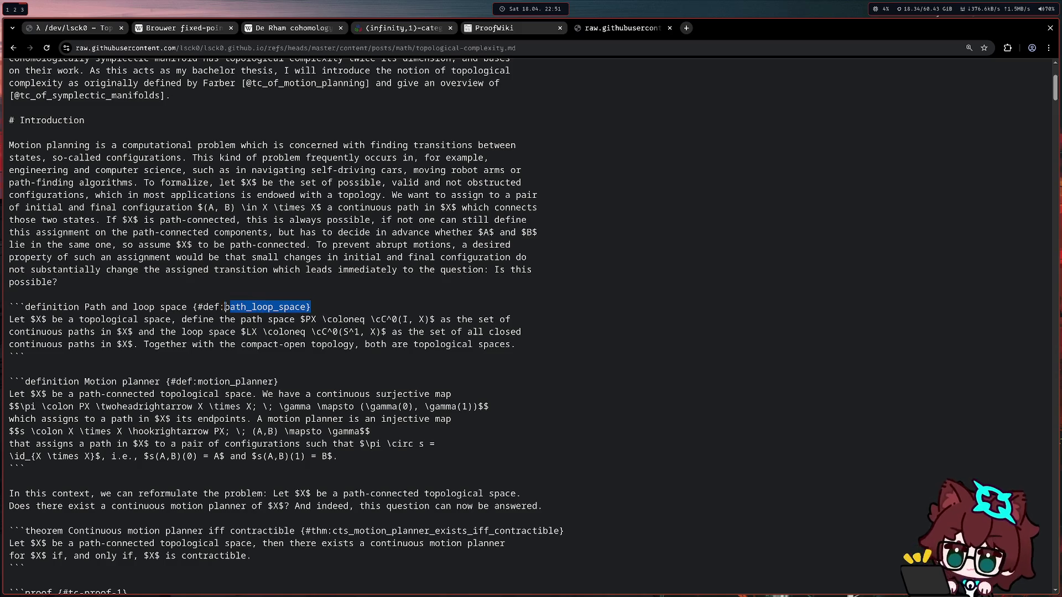
click(191, 306)
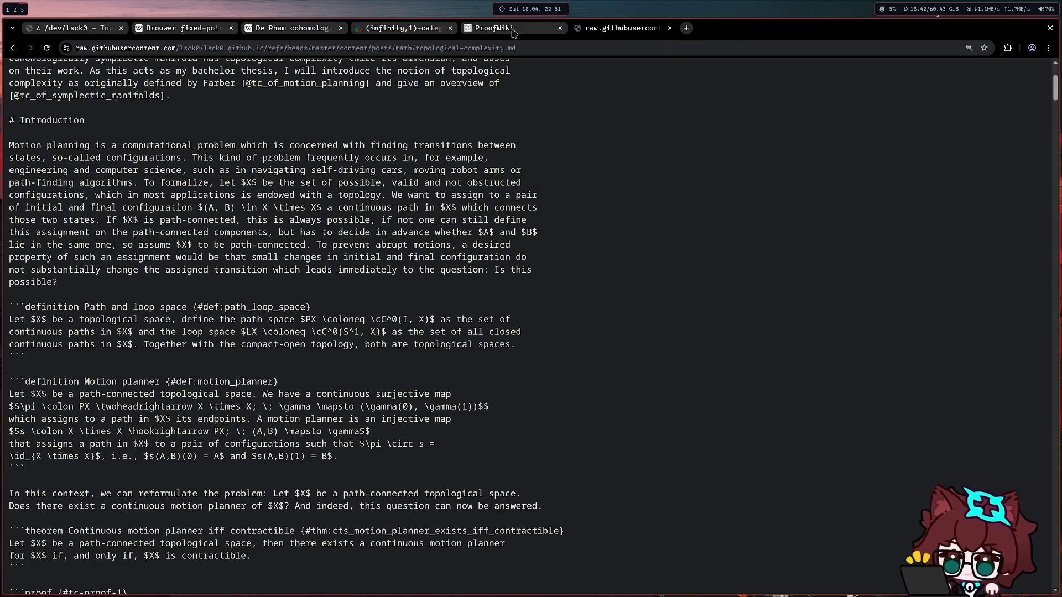
- Return to the rendered blog post and drag the raw source tab into its own side window
key(ctrl+1)
scroll(1056, 242, up, 5)
scroll(1055, 243, up, 5)
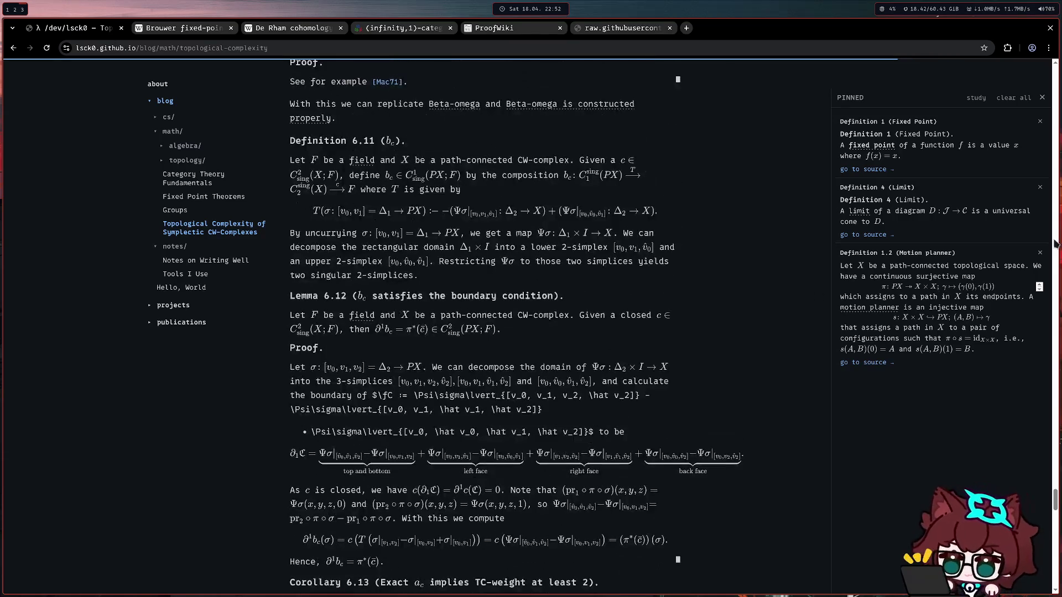
scroll(1059, 172, up, 5)
scroll(1059, 171, up, 5)
scroll(1059, 172, up, 5)
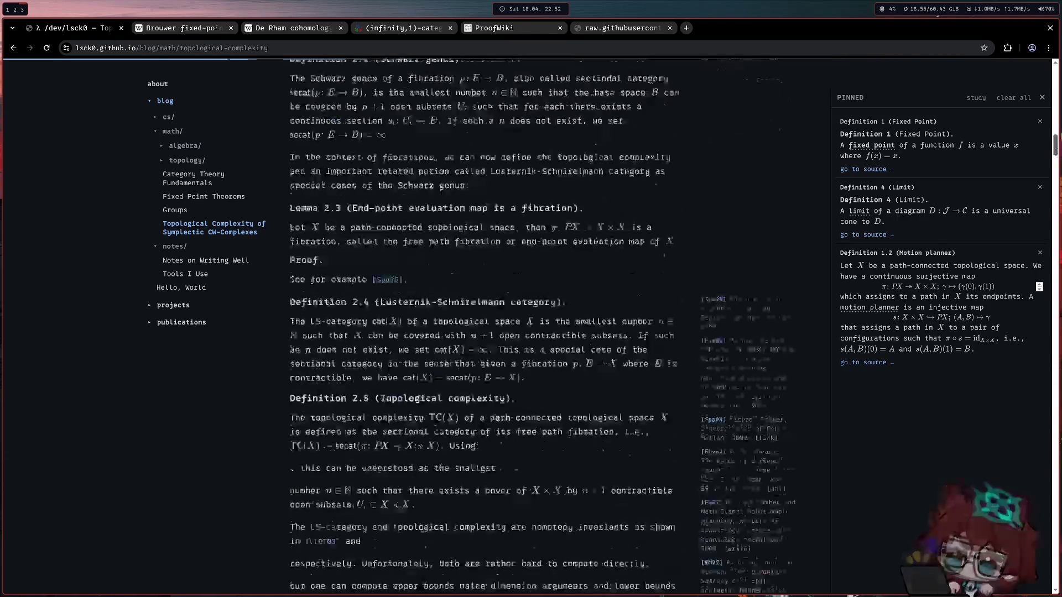
scroll(1055, 38, up, 5)
drag(618, 27, 830, 166)
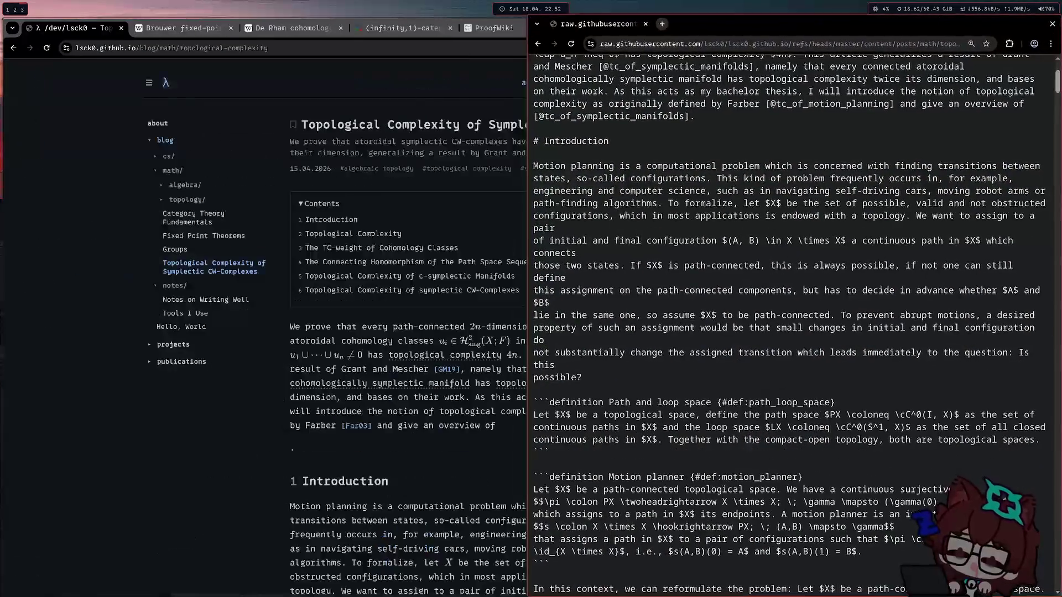
scroll(415, 318, down, 3)
scroll(415, 318, down, 2)
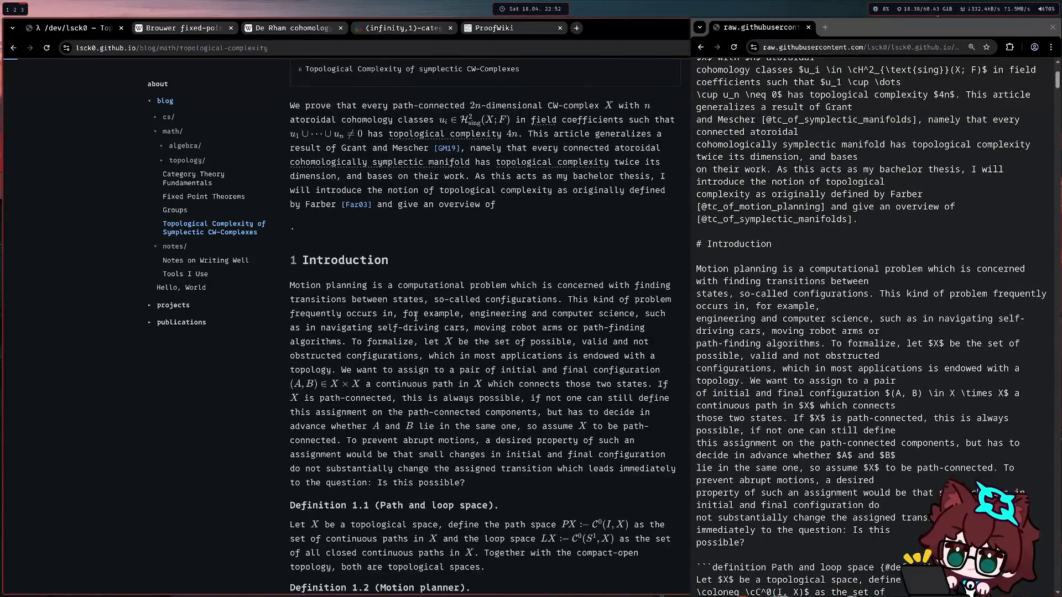
scroll(415, 317, up, 3)
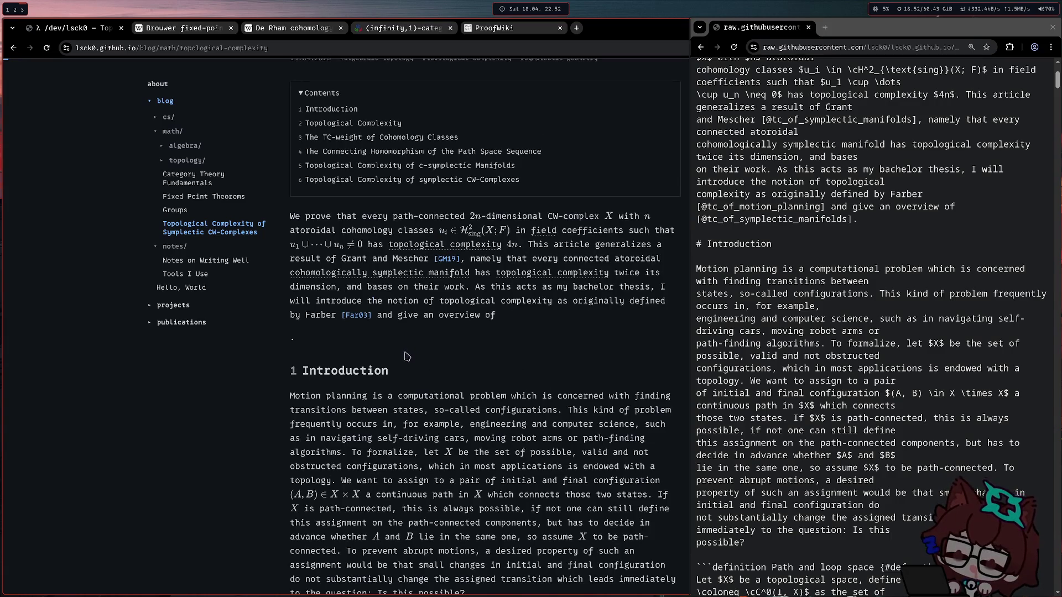
scroll(846, 297, up, 4)
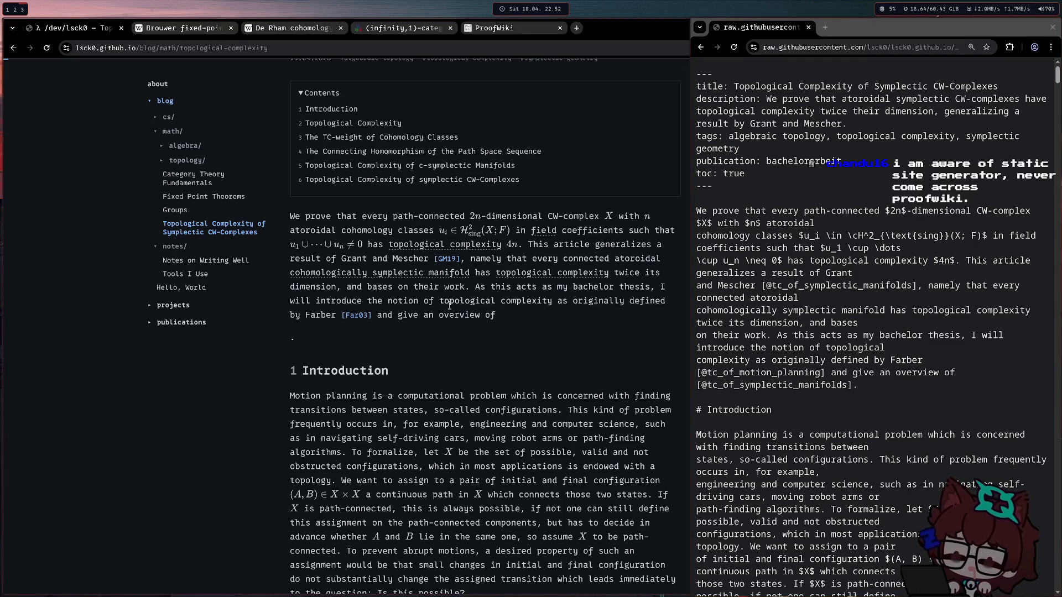
- Enlarge the blog window, close the Pinned panel and highlight the rendered abstract paragraph
key(super+f)
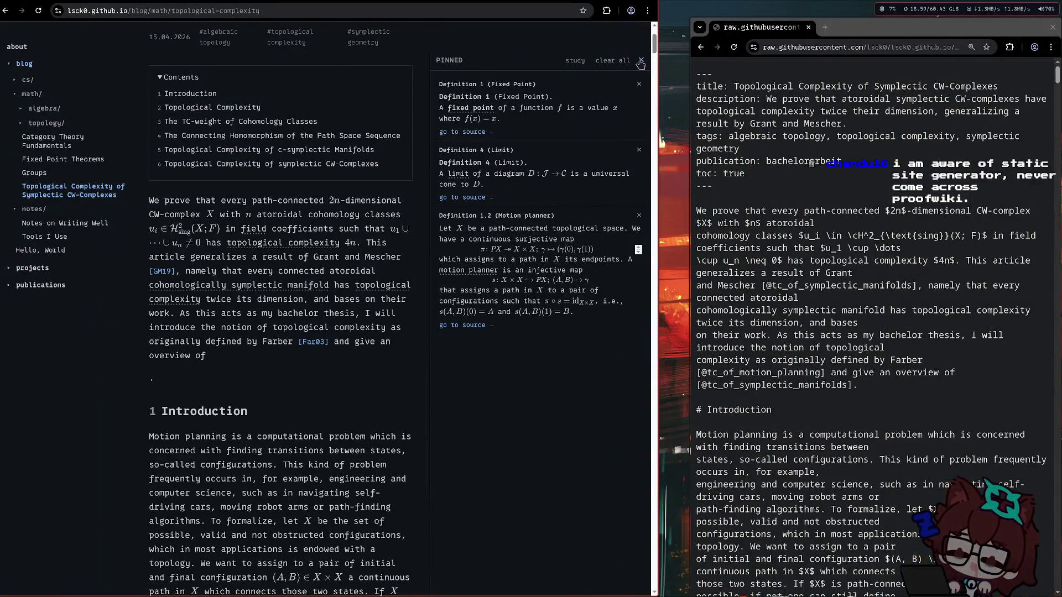
click(640, 60)
scroll(423, 243, up, 3)
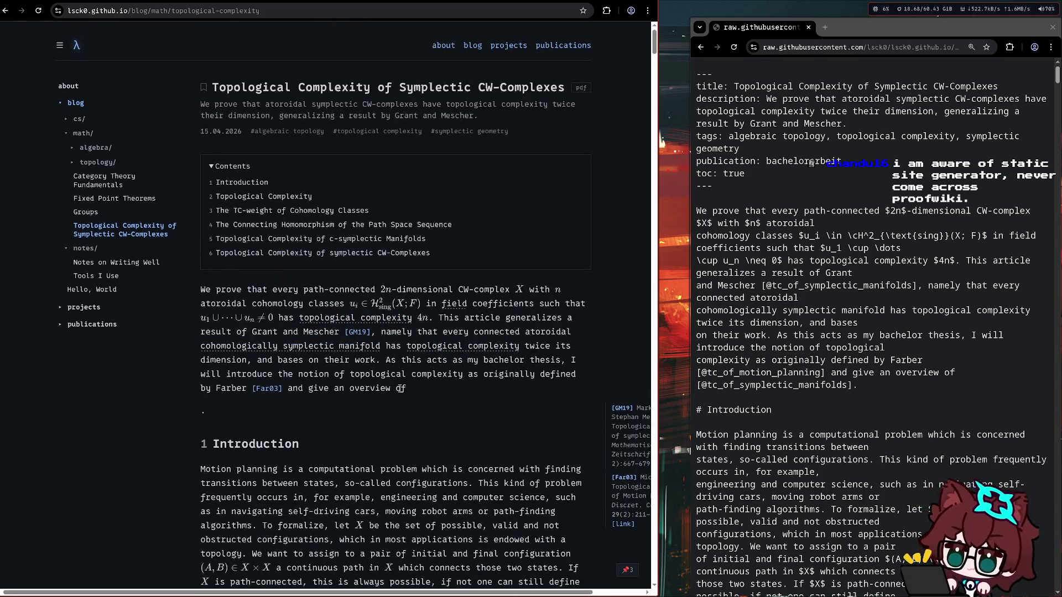
drag(405, 389, 196, 297)
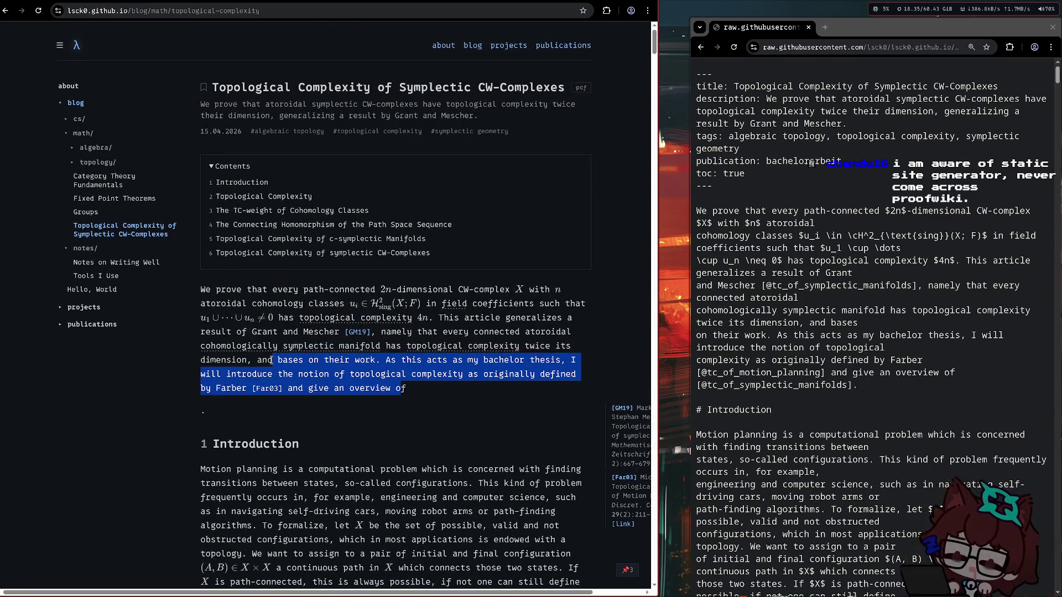
click(200, 297)
mouse_move(337, 318)
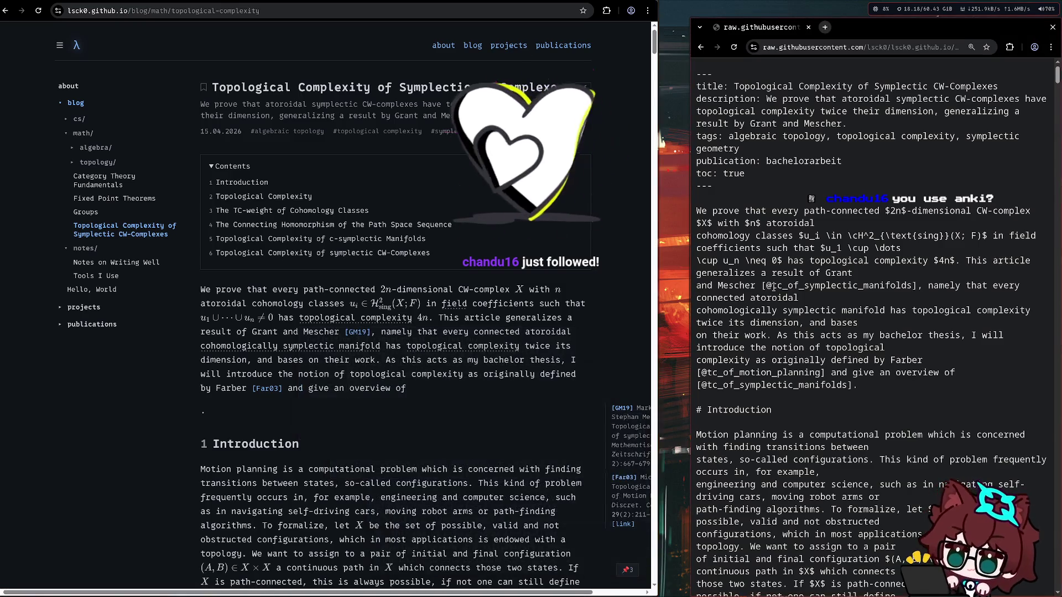
- Highlight the matching abstract and 'topological complexity' in the raw source, then widen the blog window again
drag(811, 260, 928, 263)
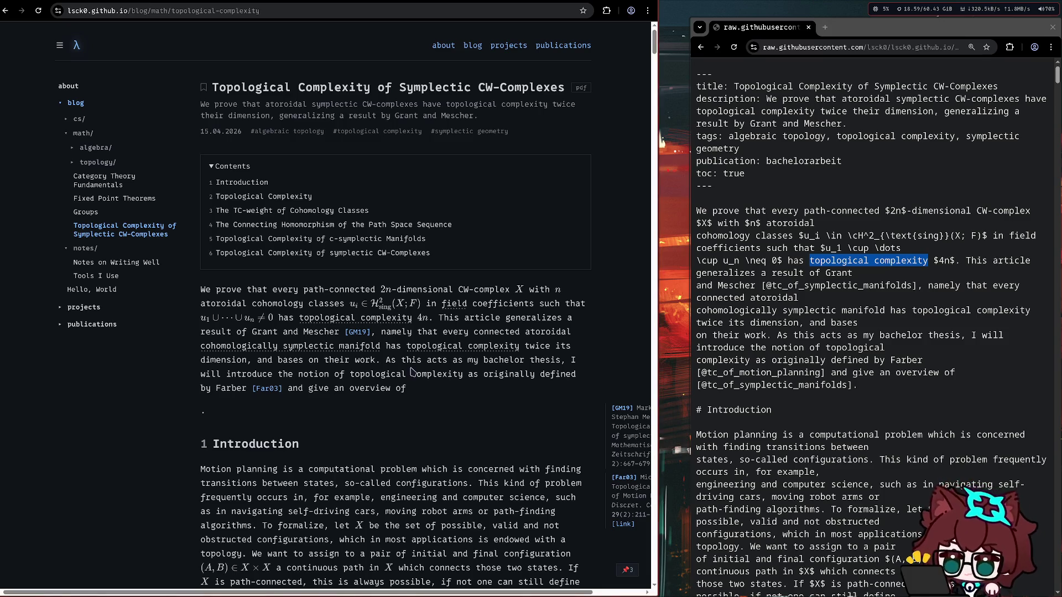
drag(830, 299, 791, 224)
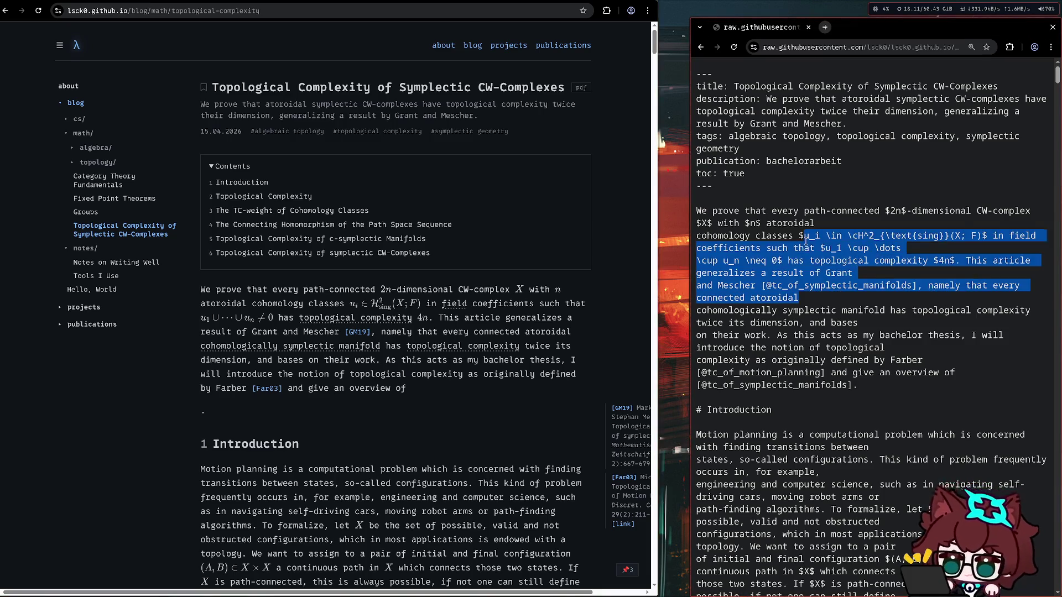
click(810, 259)
drag(914, 273, 935, 263)
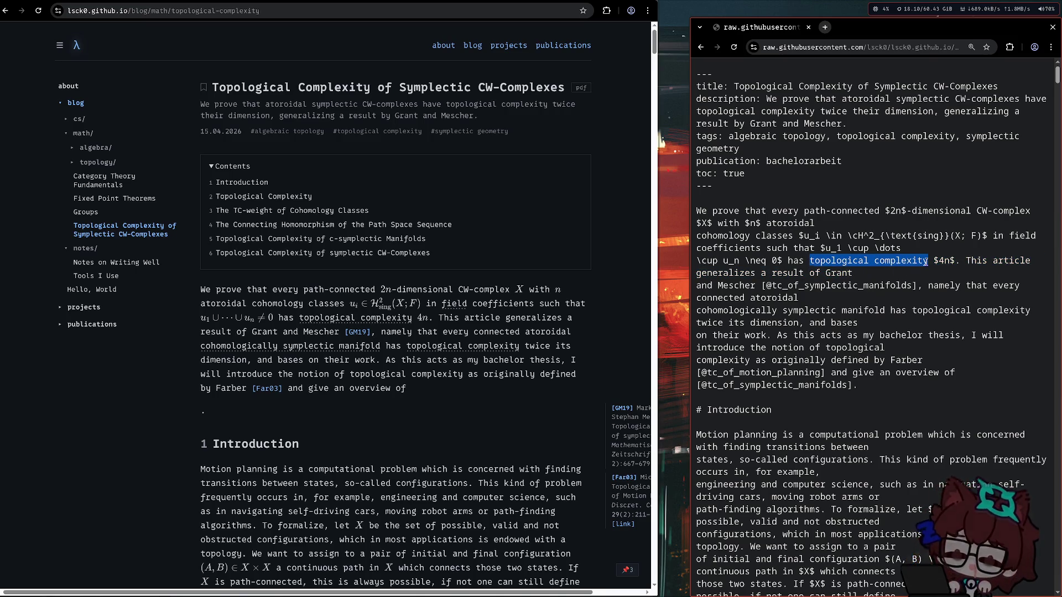
click(902, 263)
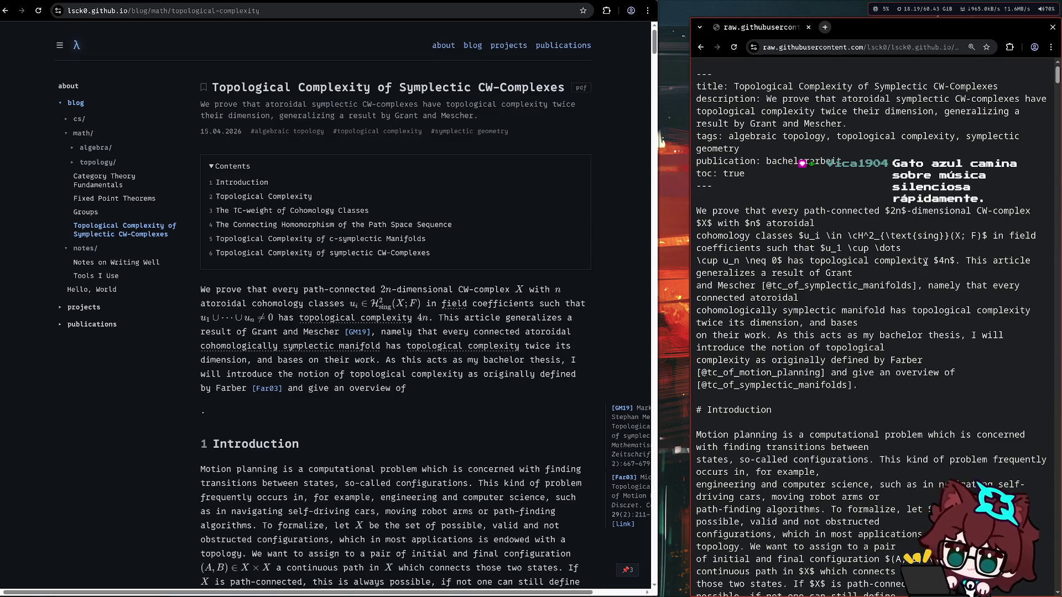
drag(926, 263, 812, 262)
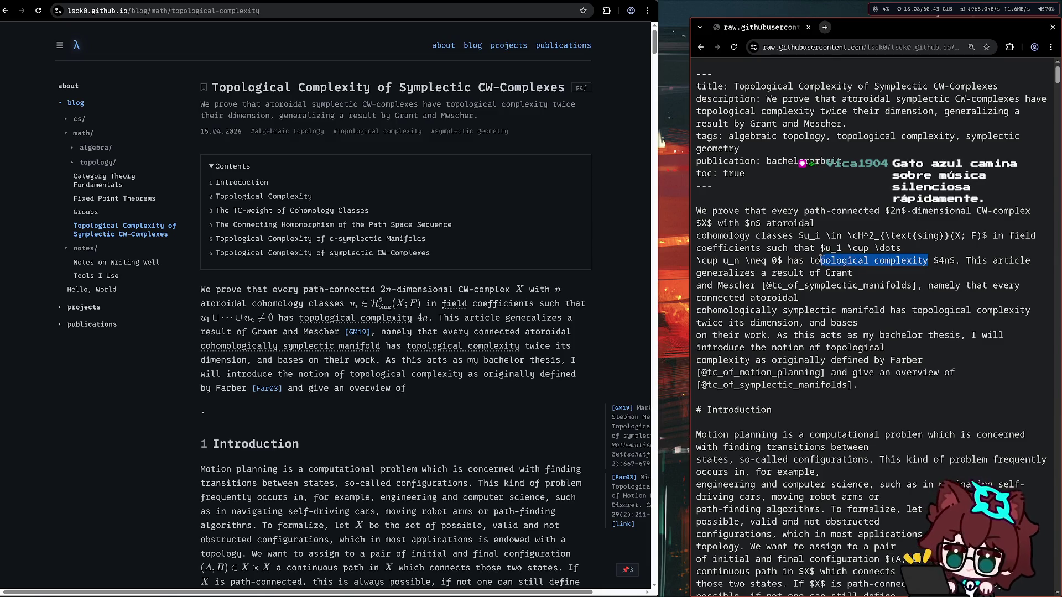
click(538, 416)
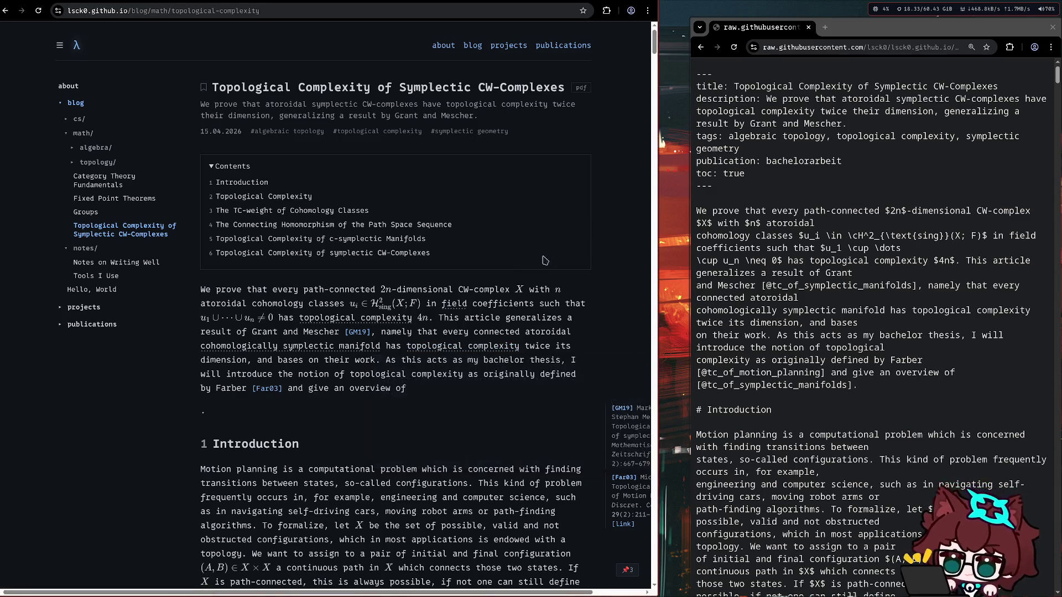
key(super+f)
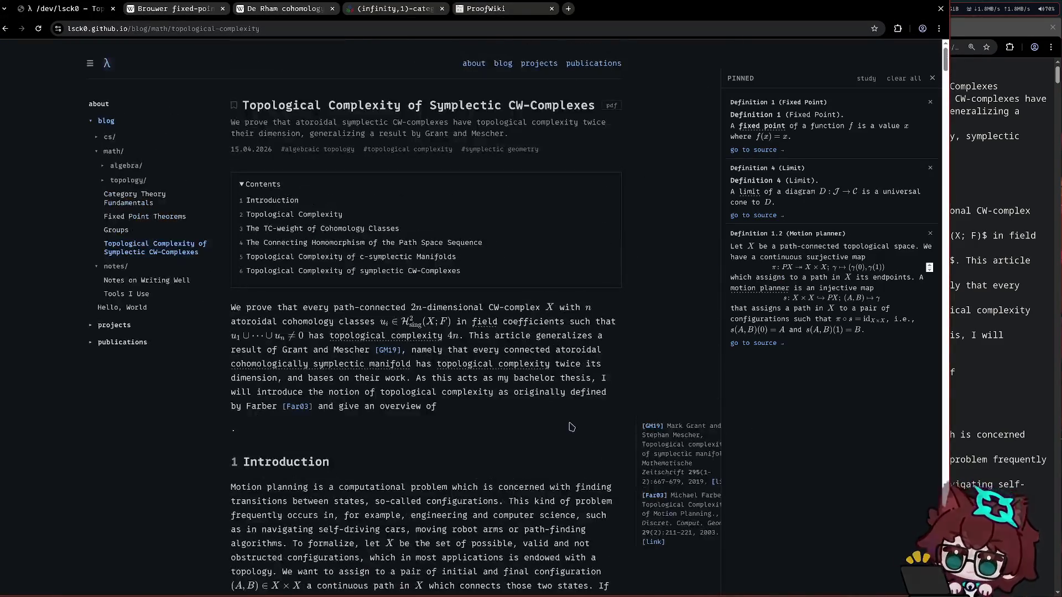
- Start the study session, reveal and rate Fixed Point 'knew it', then highlight the Definition 4 (Limit) title
click(872, 81)
click(439, 376)
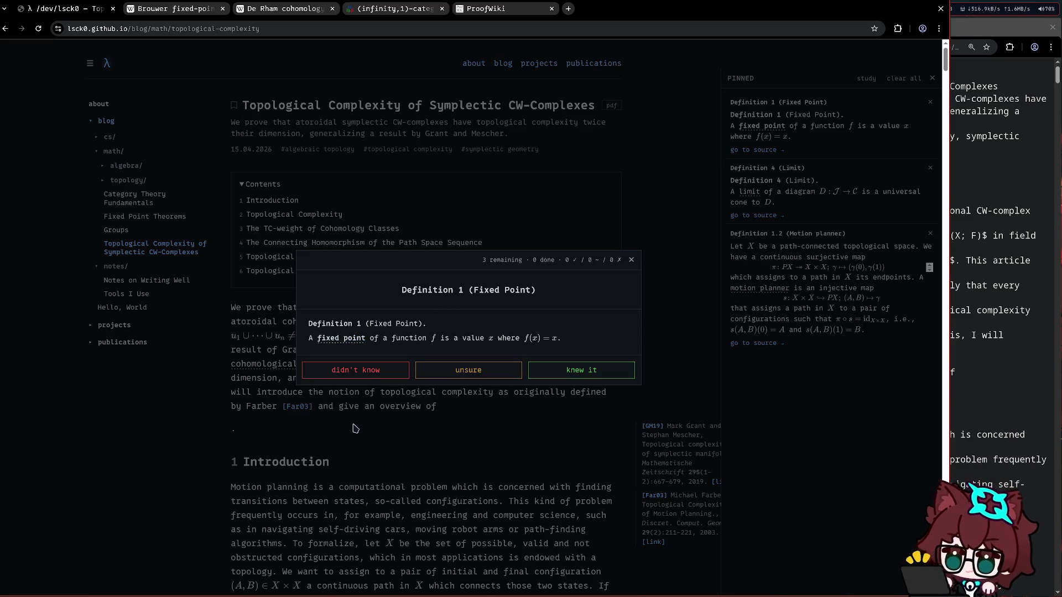
click(581, 370)
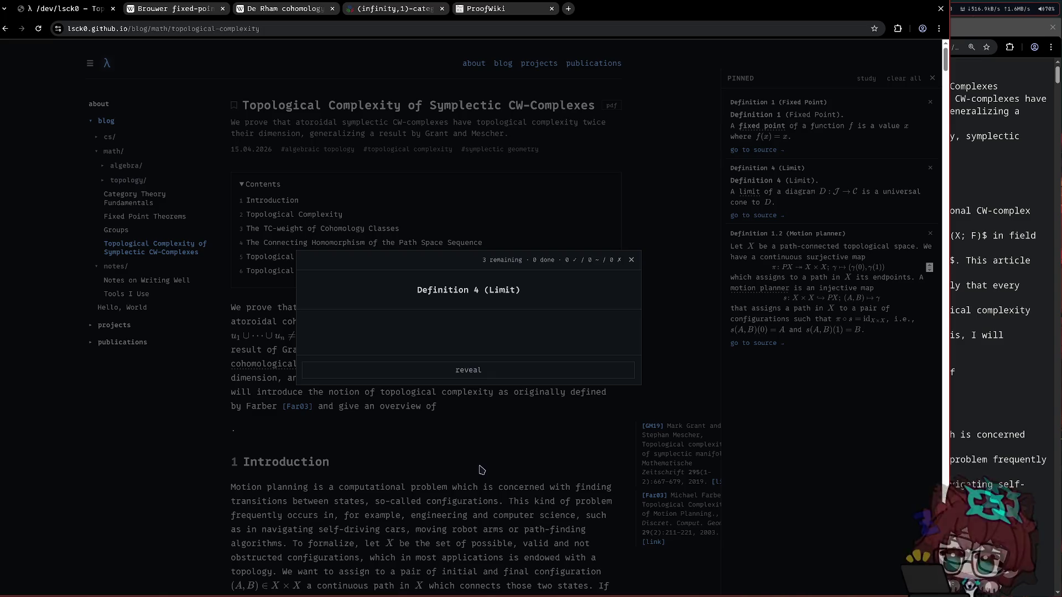
drag(539, 292, 414, 295)
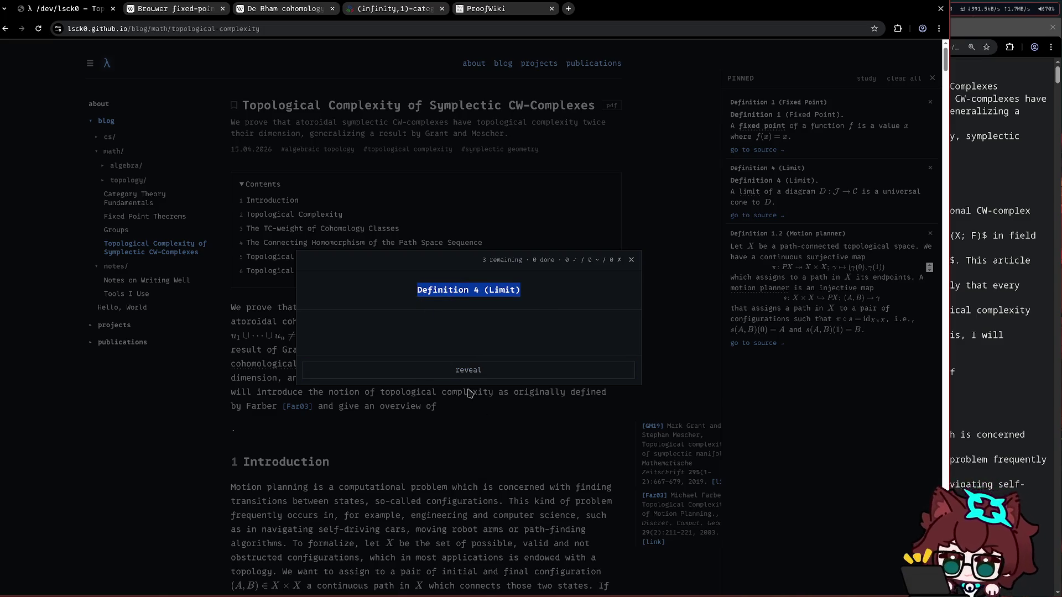